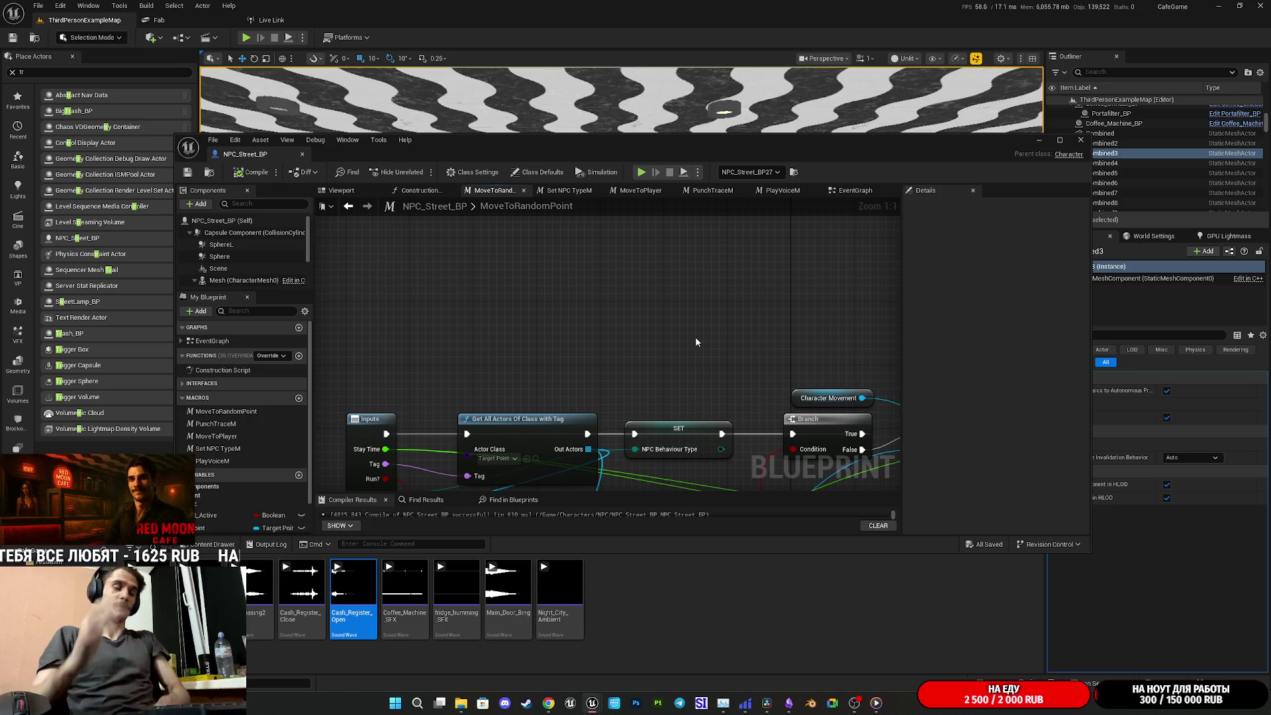
Close the NPC_Street_BP blueprint and select the cash register actor in the cafe level
double_click(672, 149)
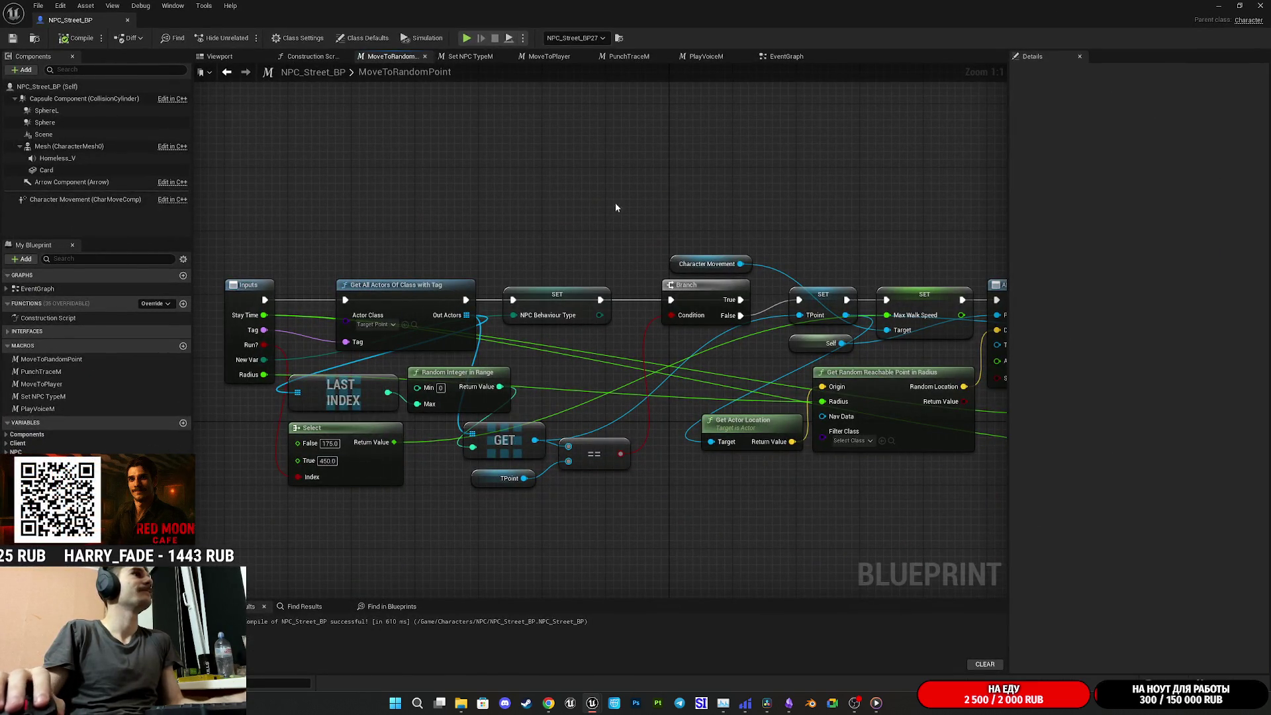
left_click(1260, 5)
left_click_drag(701, 347, 700, 347)
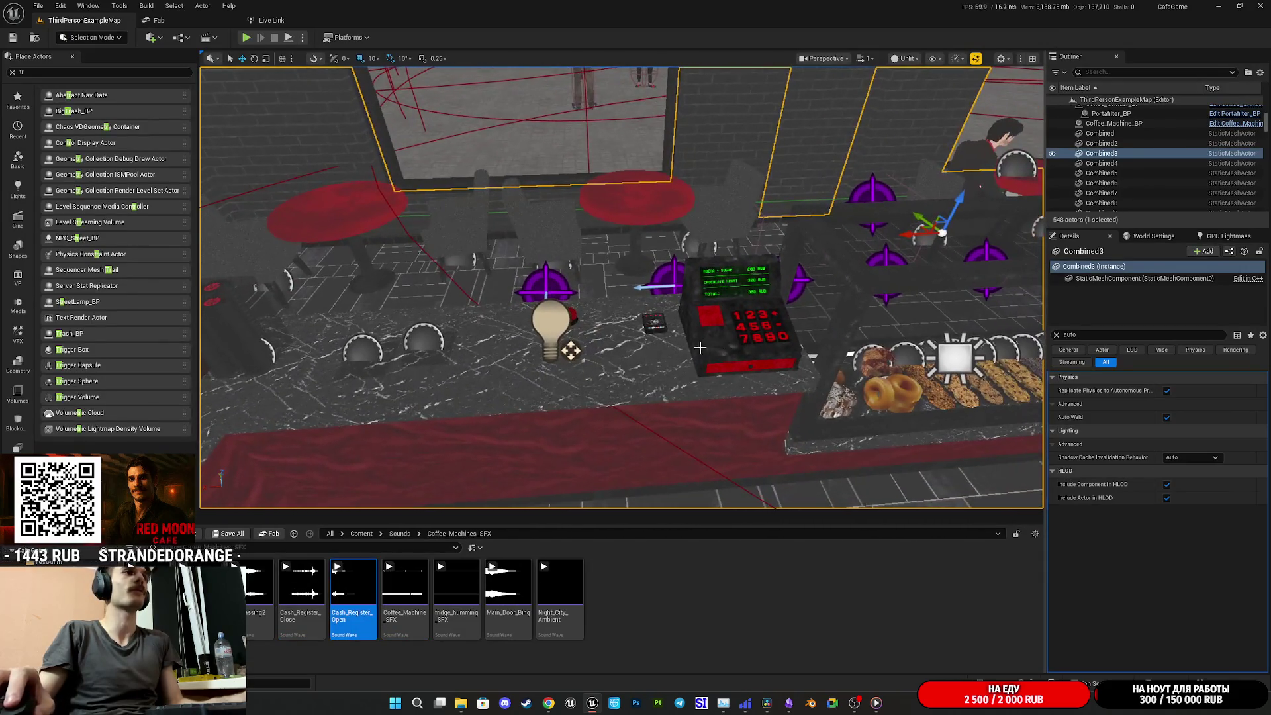
left_click(700, 347)
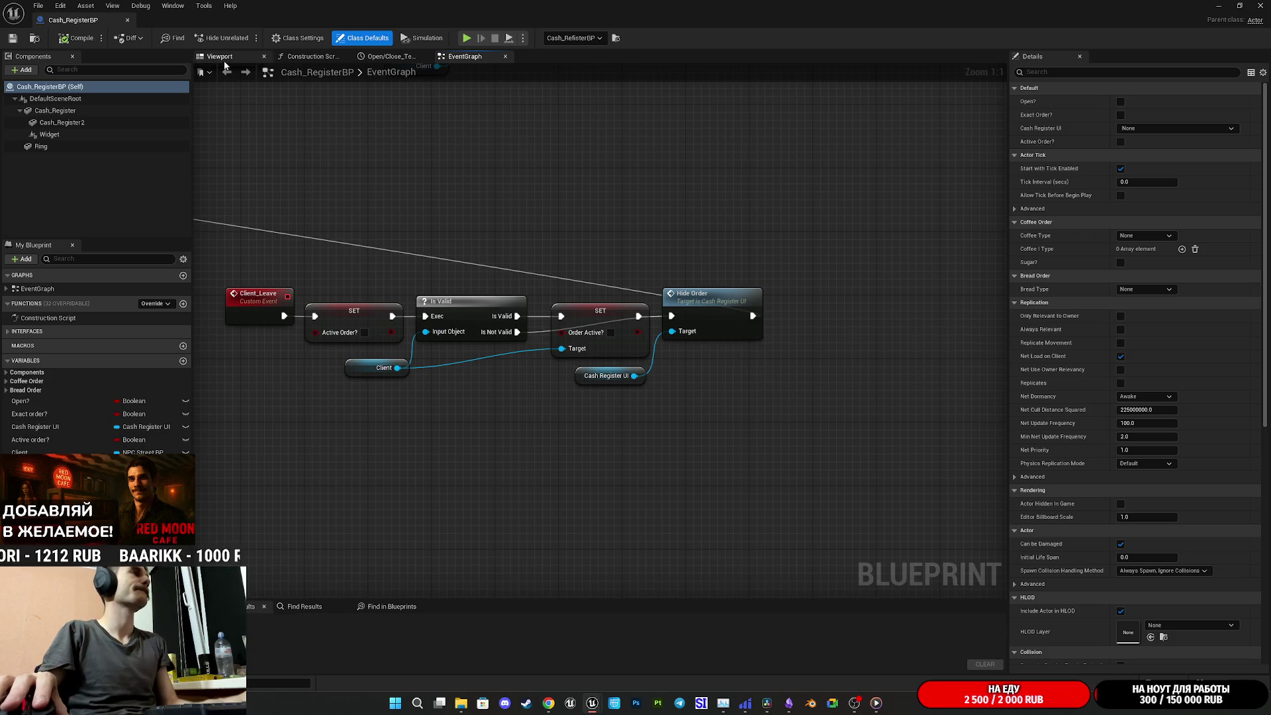
Pan the Cash_RegisterBP event graph along the wires to the Do Once section
left_click_drag(335, 219, 484, 224)
scroll(499, 221, "down", 5)
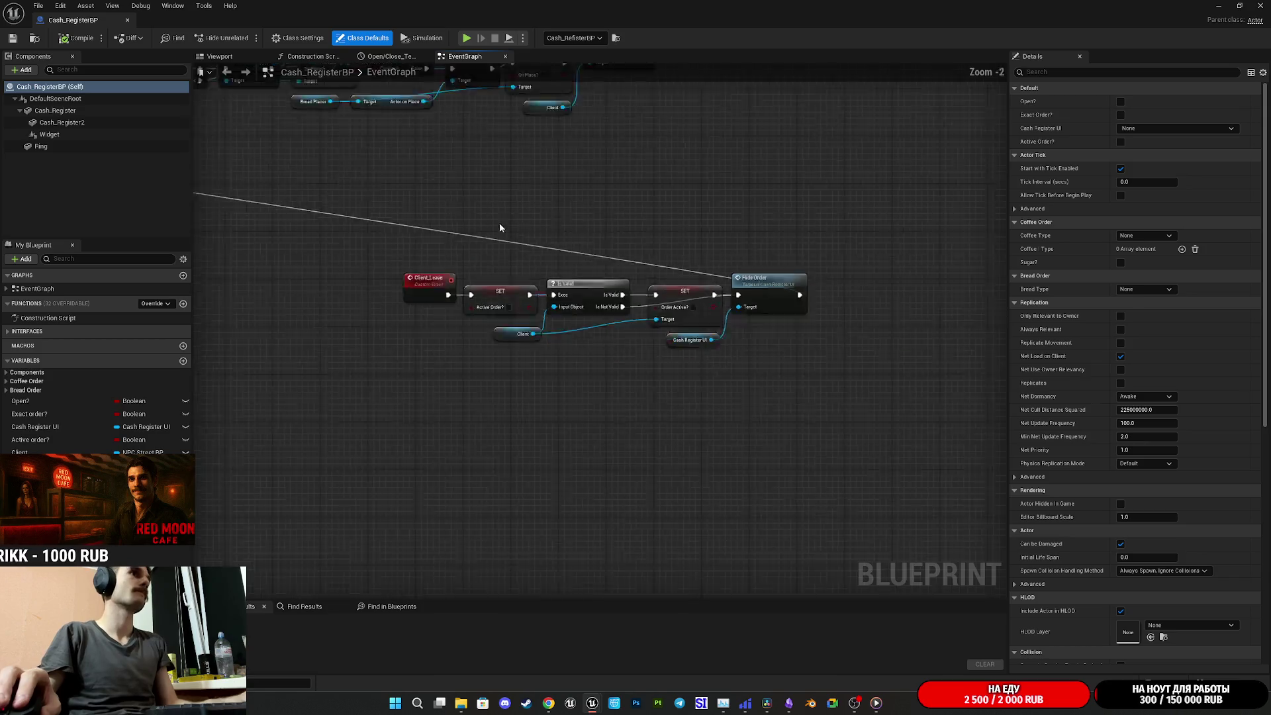
scroll(618, 227, "up", 5)
left_click_drag(489, 264, 746, 267)
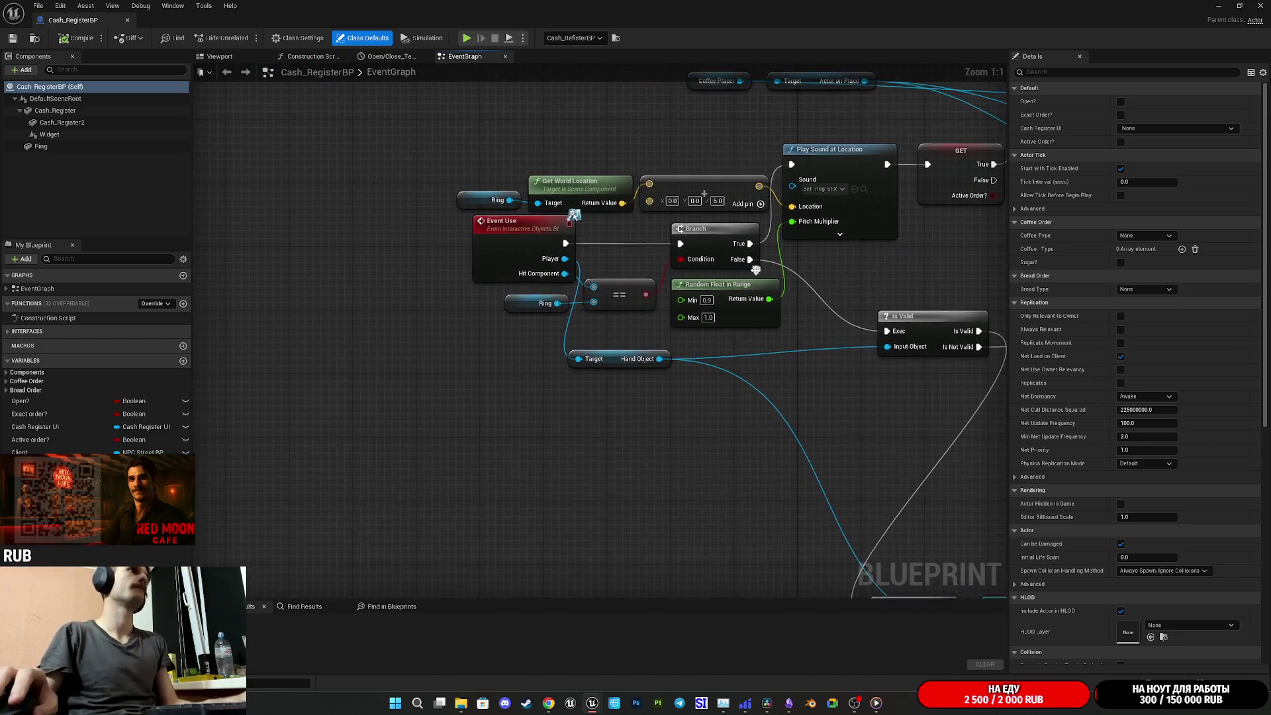
left_click_drag(742, 344, 738, 342)
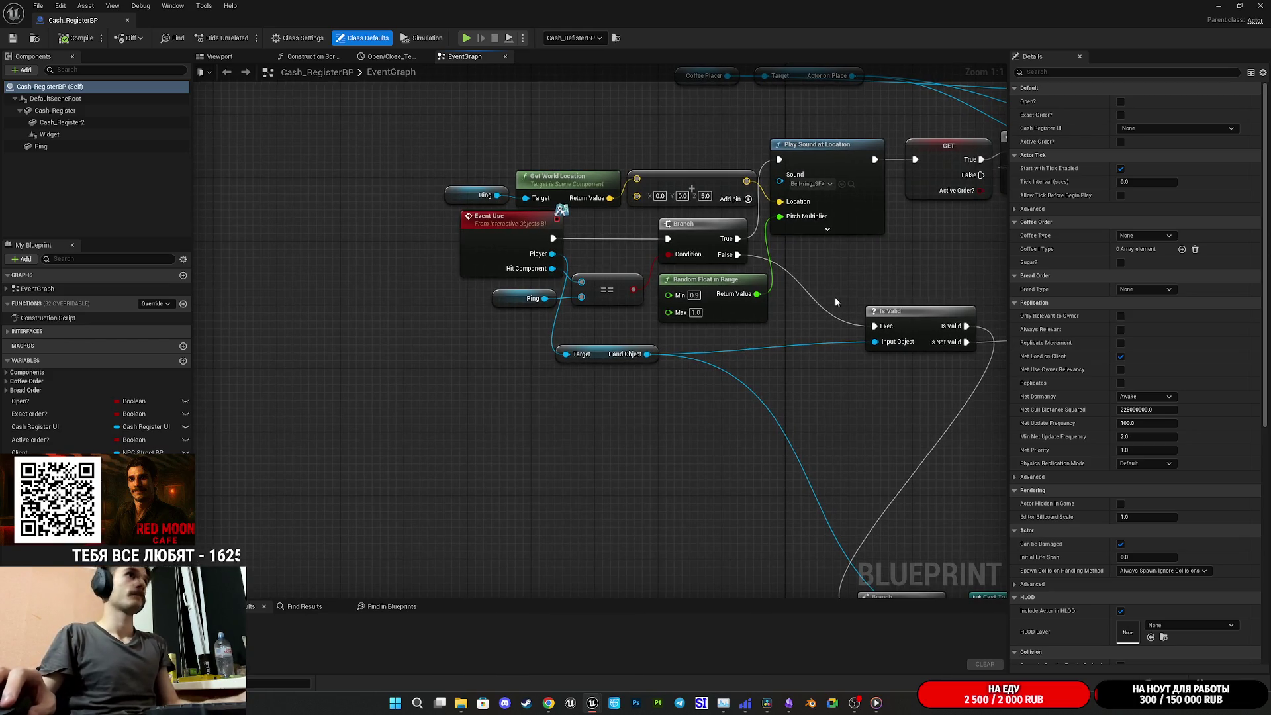
left_click_drag(840, 292, 746, 360)
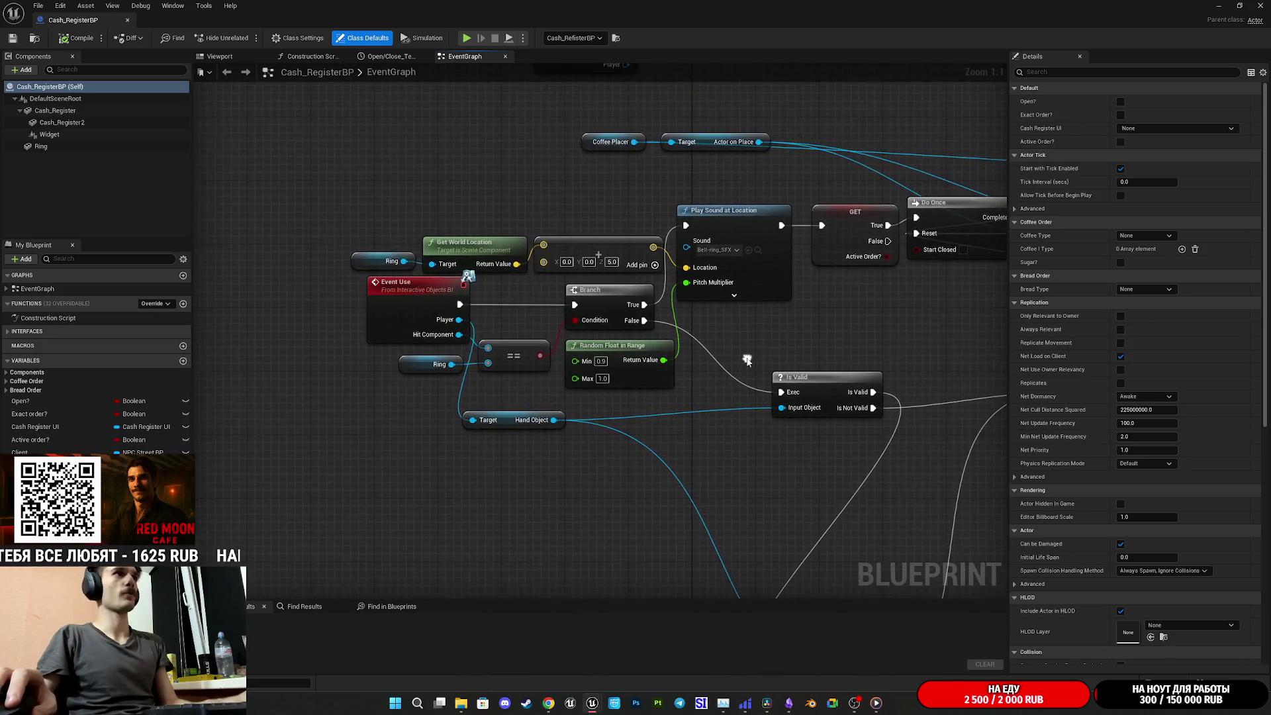
mouse_move(725, 258)
left_mouse_down()
mouse_move(583, 278)
mouse_move(687, 238)
mouse_move(652, 255)
mouse_move(624, 296)
mouse_move(602, 270)
left_mouse_up()
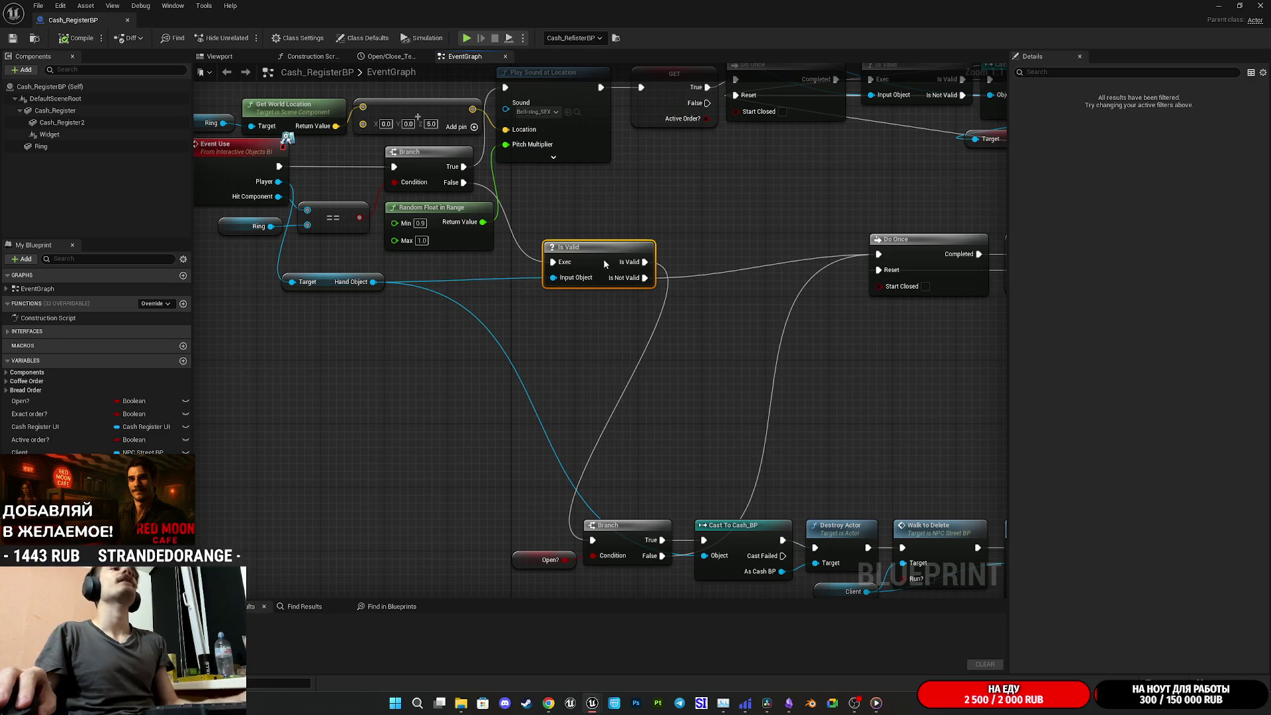
mouse_move(688, 339)
left_mouse_down()
mouse_move(582, 287)
mouse_move(375, 309)
left_mouse_up()
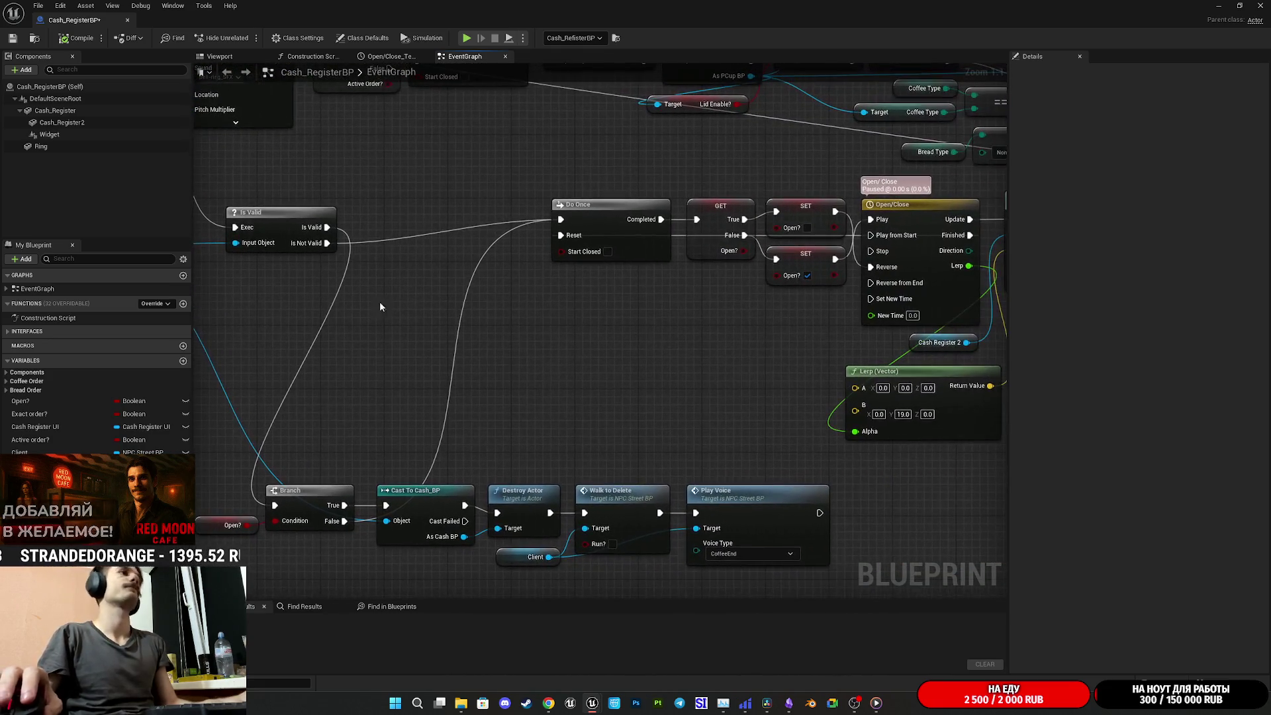
Move the Do Once node and the Open? getter further left
mouse_move(640, 257)
left_mouse_down()
mouse_move(465, 257)
mouse_move(581, 239)
mouse_move(560, 245)
left_mouse_up()
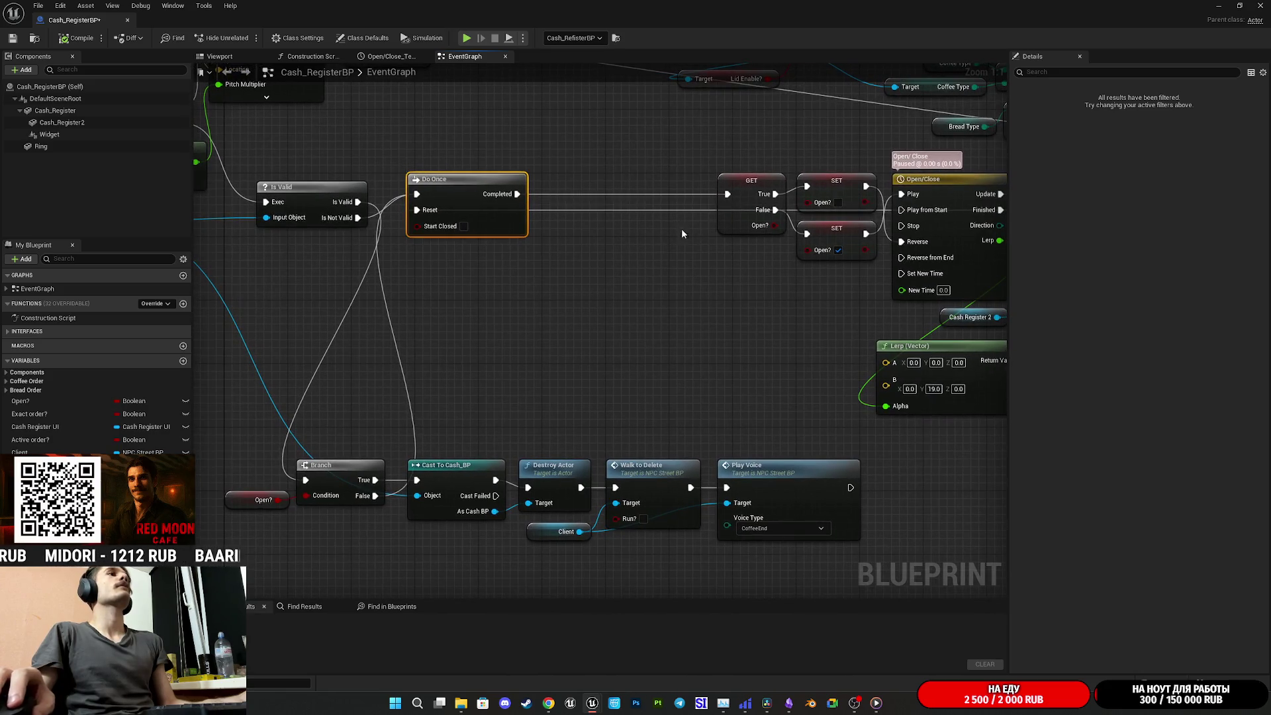
left_click_drag(729, 229, 563, 237)
left_click(674, 260)
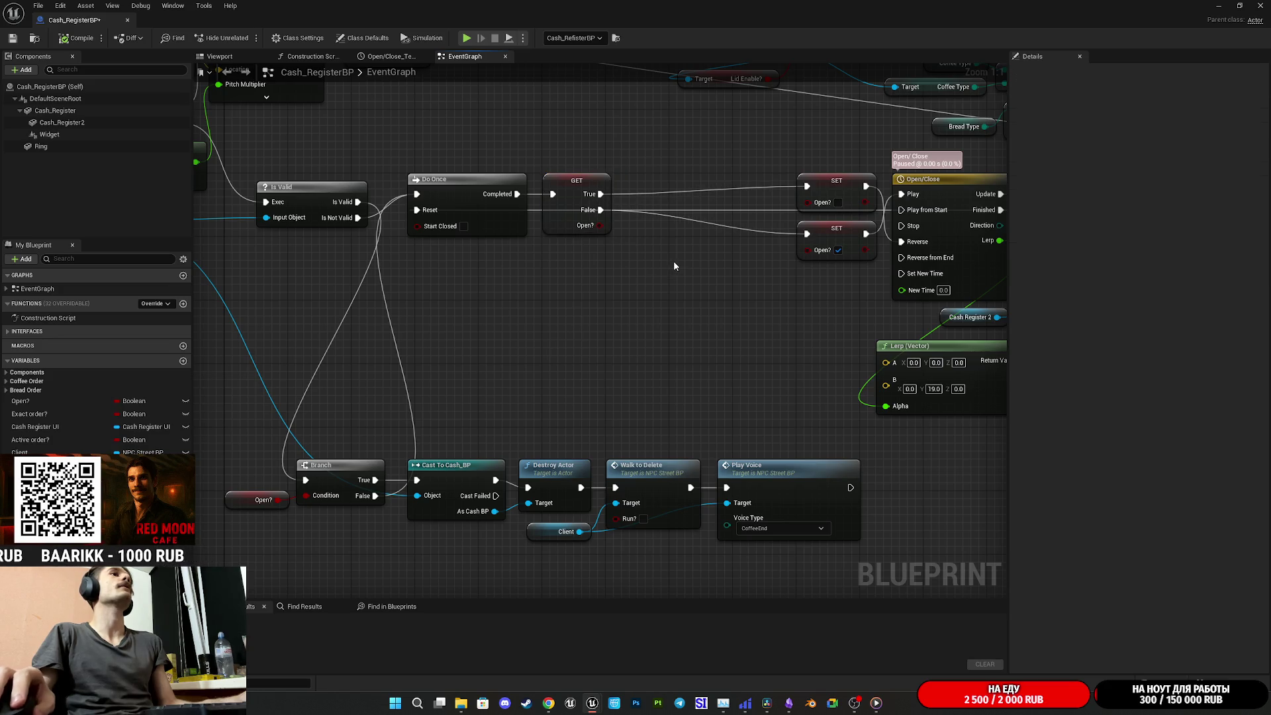
left_click_drag(673, 260, 627, 273)
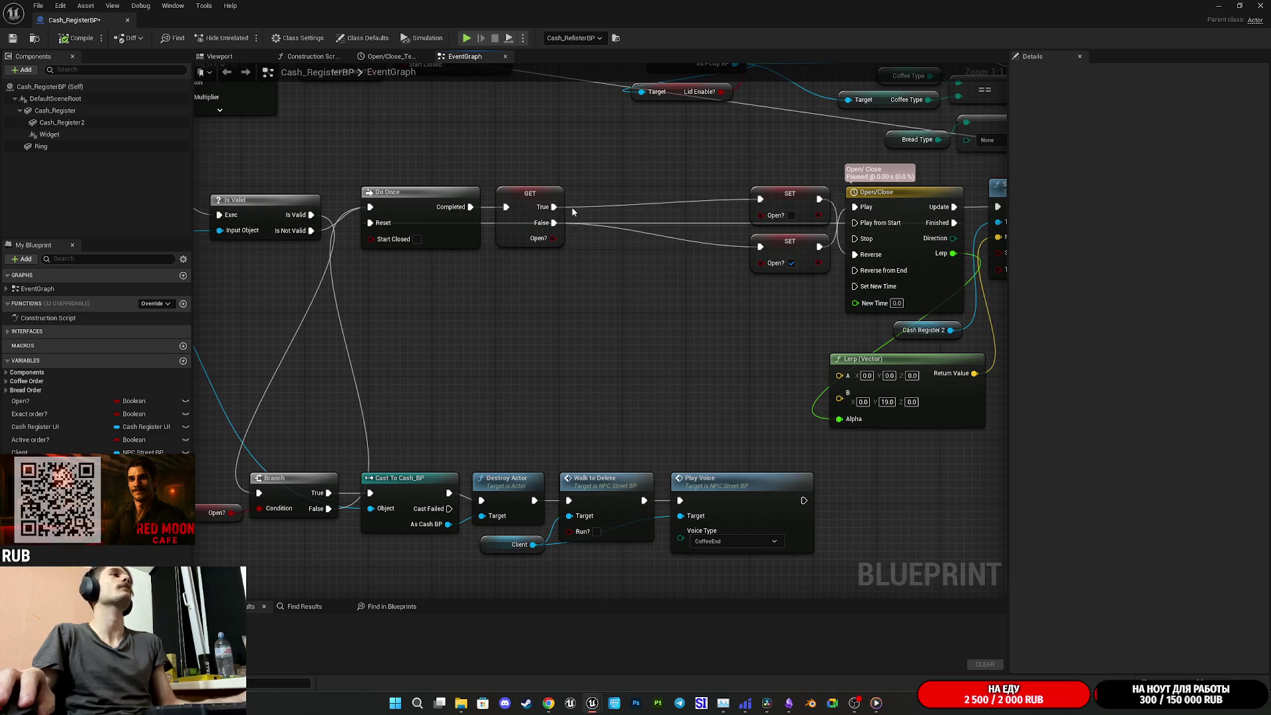
left_click_drag(554, 208, 598, 213)
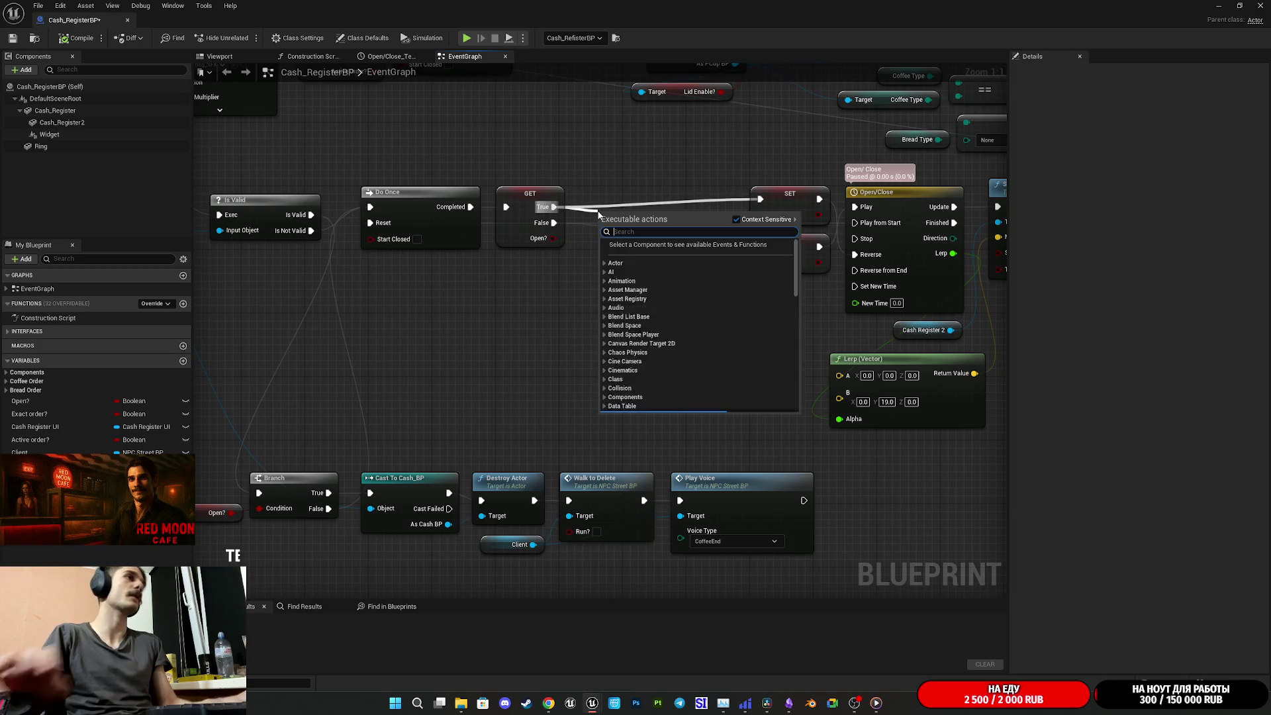
Abandon the misspelled 'plya' node search and move the Open? getter back right
type("pl")
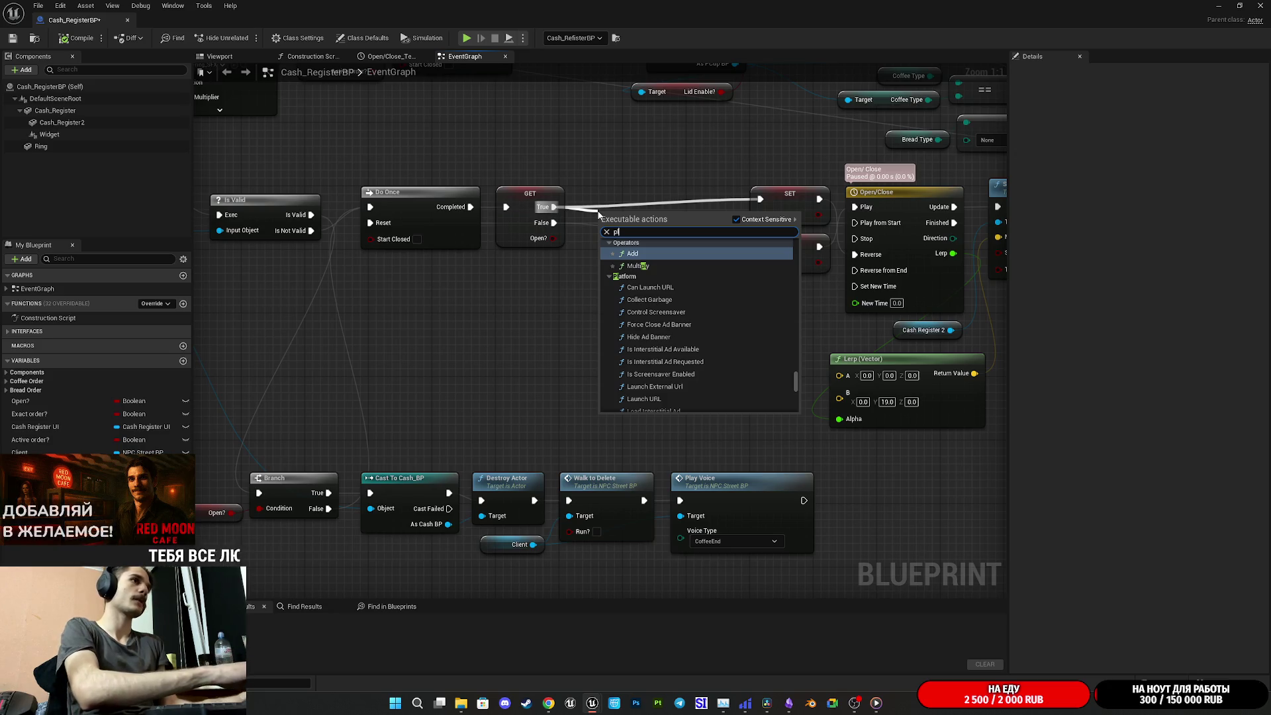
type("ya")
key("BackSpace")
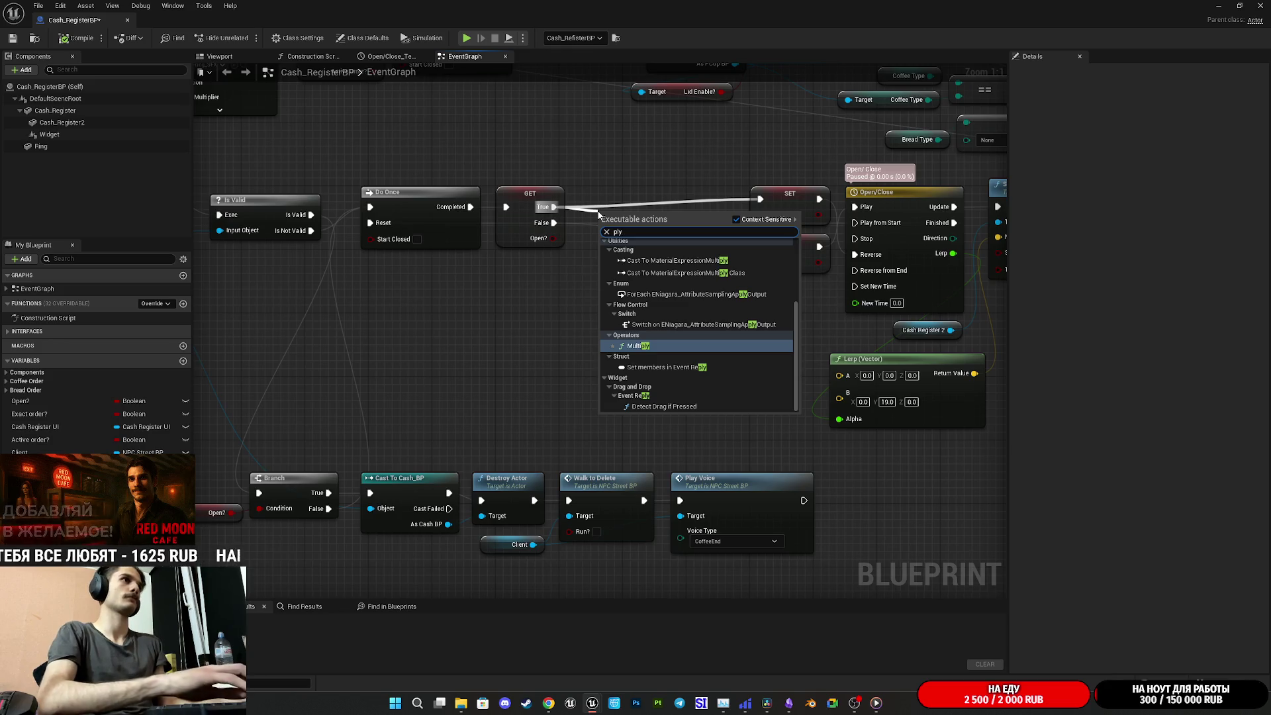
left_click(552, 318)
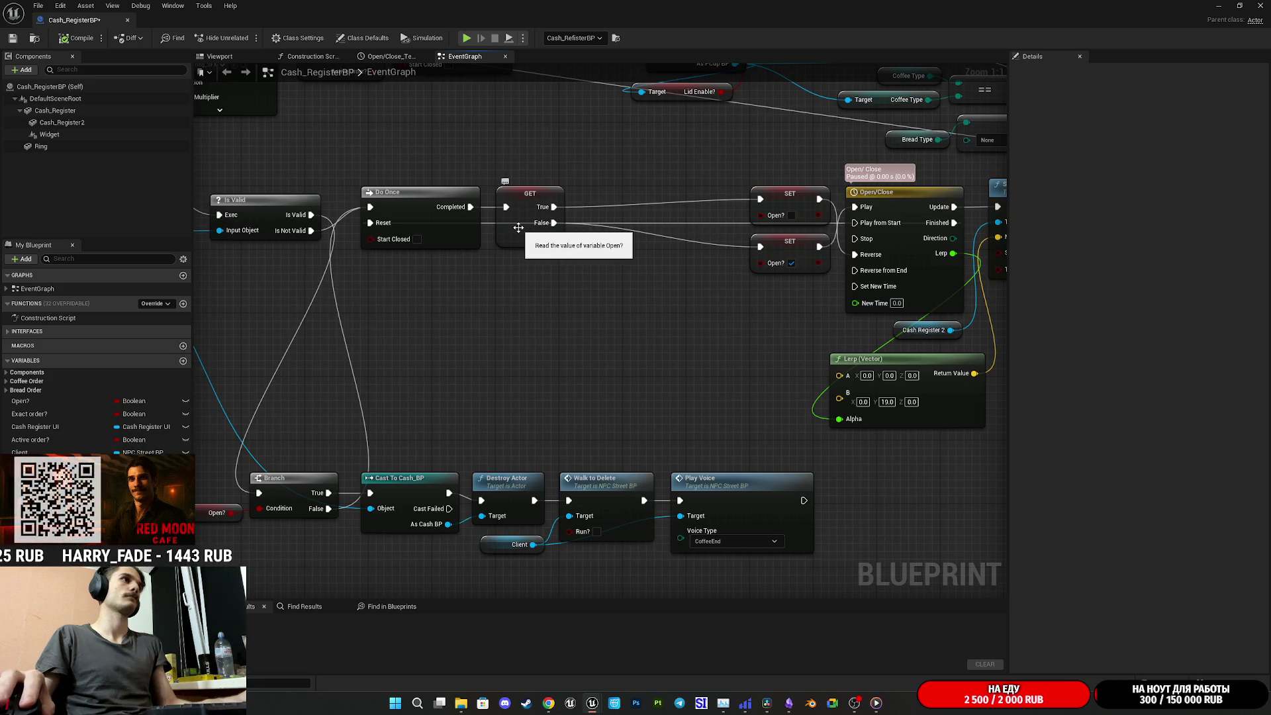
left_click_drag(551, 226, 685, 225)
Add a Play Sound at Location node from Do Once's Completed output and align it
mouse_move(469, 208)
left_mouse_down()
mouse_move(517, 237)
mouse_move(506, 227)
left_mouse_up()
type("play")
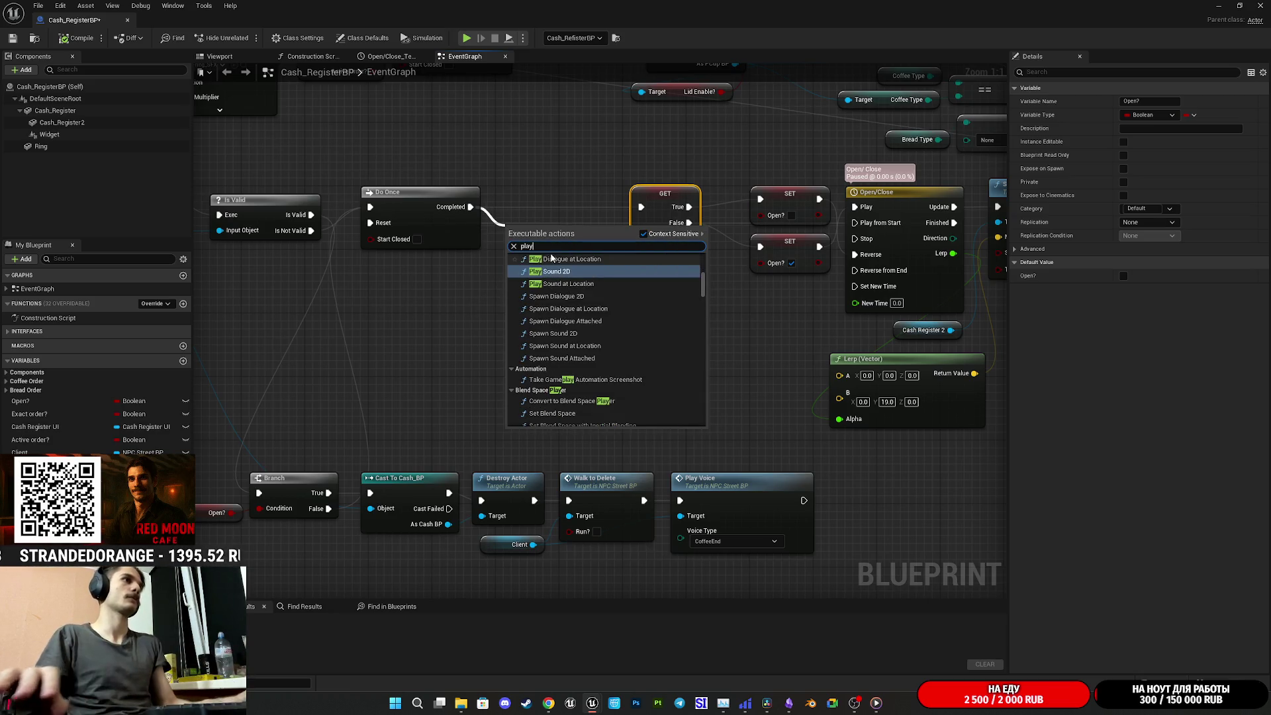
left_click(588, 285)
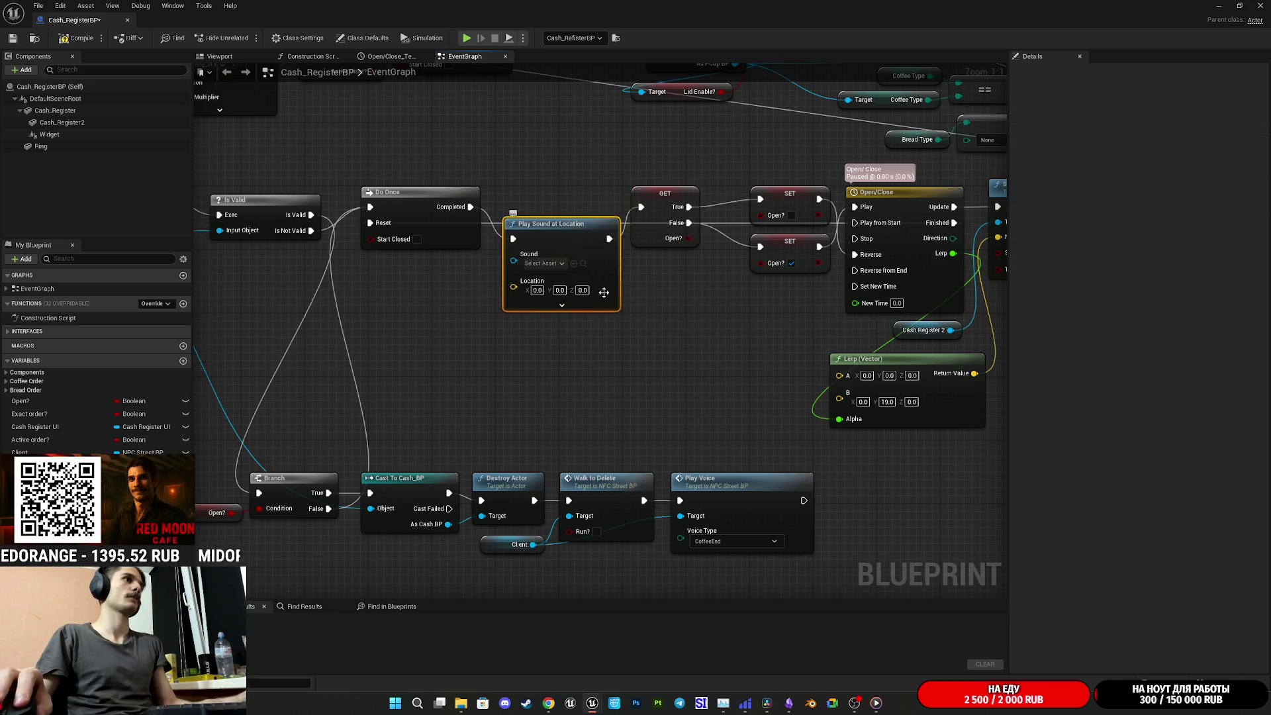
left_click_drag(647, 307, 641, 275)
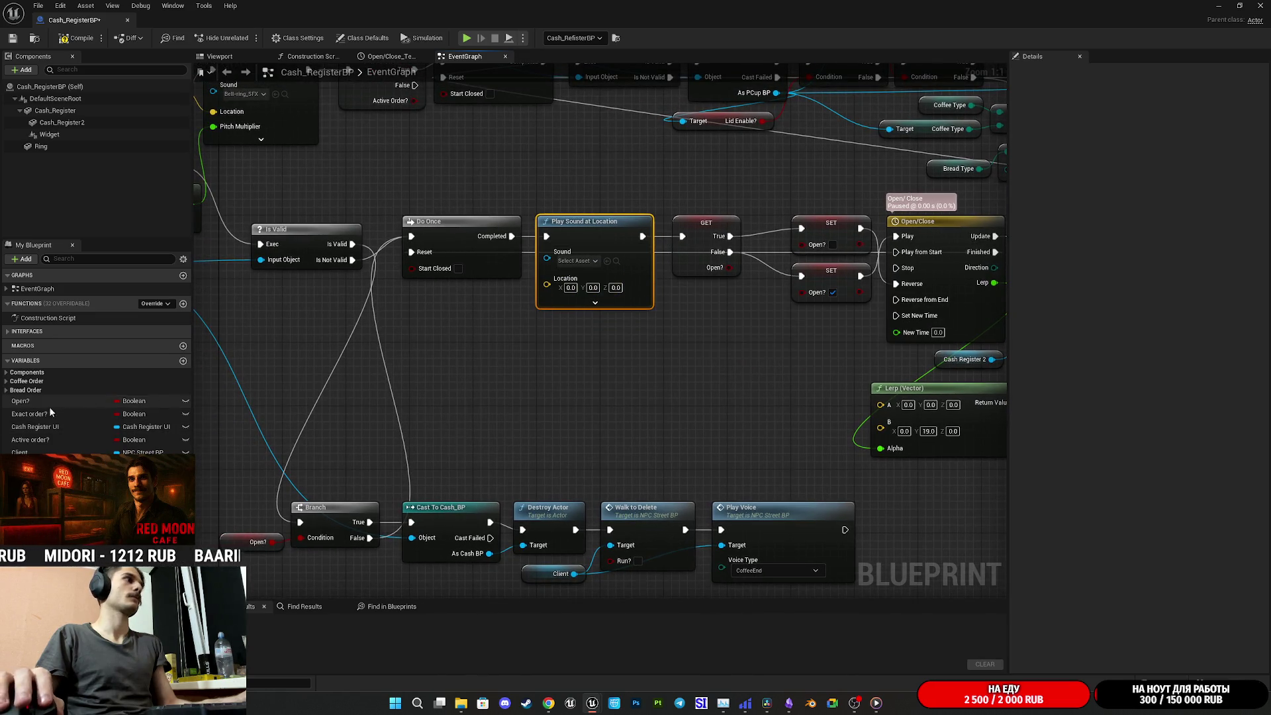
Drop a new Open? getter into the graph near Play Sound at Location
mouse_move(20, 400)
left_mouse_down()
mouse_move(537, 306)
mouse_move(569, 286)
mouse_move(534, 306)
mouse_move(554, 264)
mouse_move(523, 344)
mouse_move(576, 405)
mouse_move(471, 379)
left_mouse_up()
left_click(463, 339)
left_click_drag(547, 258, 566, 352)
type("se")
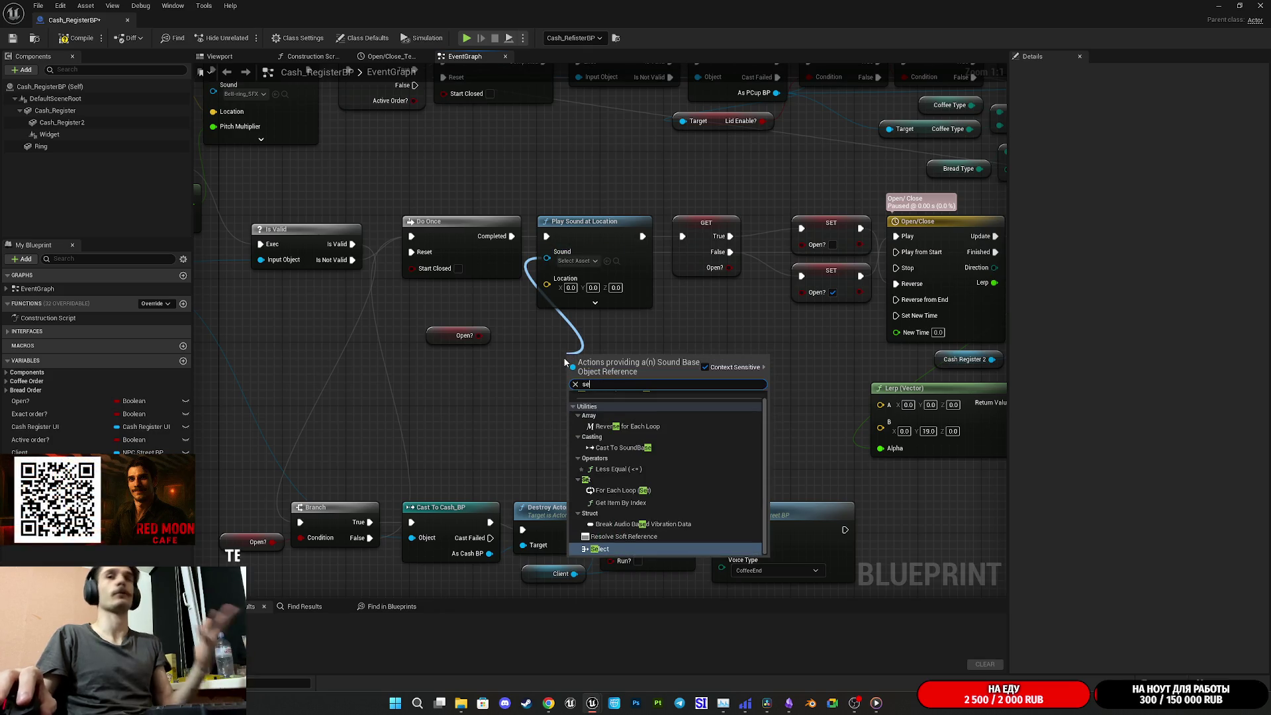
left_click(474, 373)
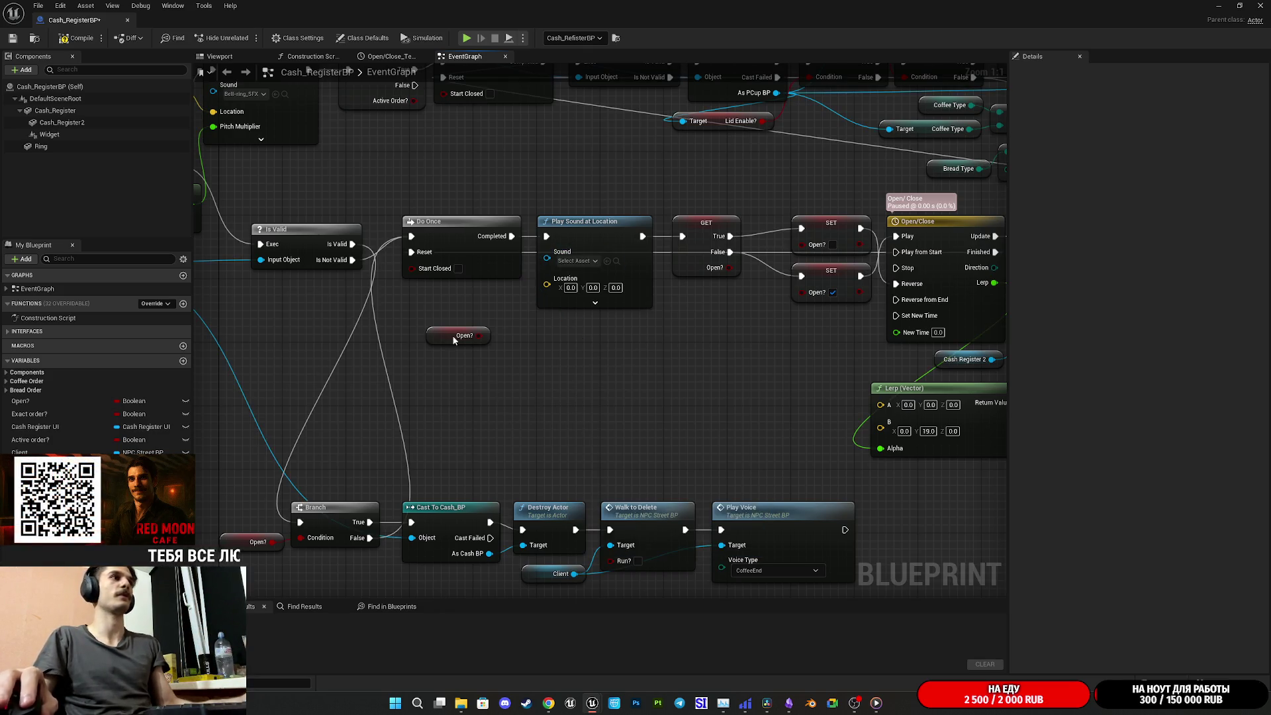
Compile Cash_RegisterBP, close its editor, then close DaVinci Resolve
left_click(69, 40)
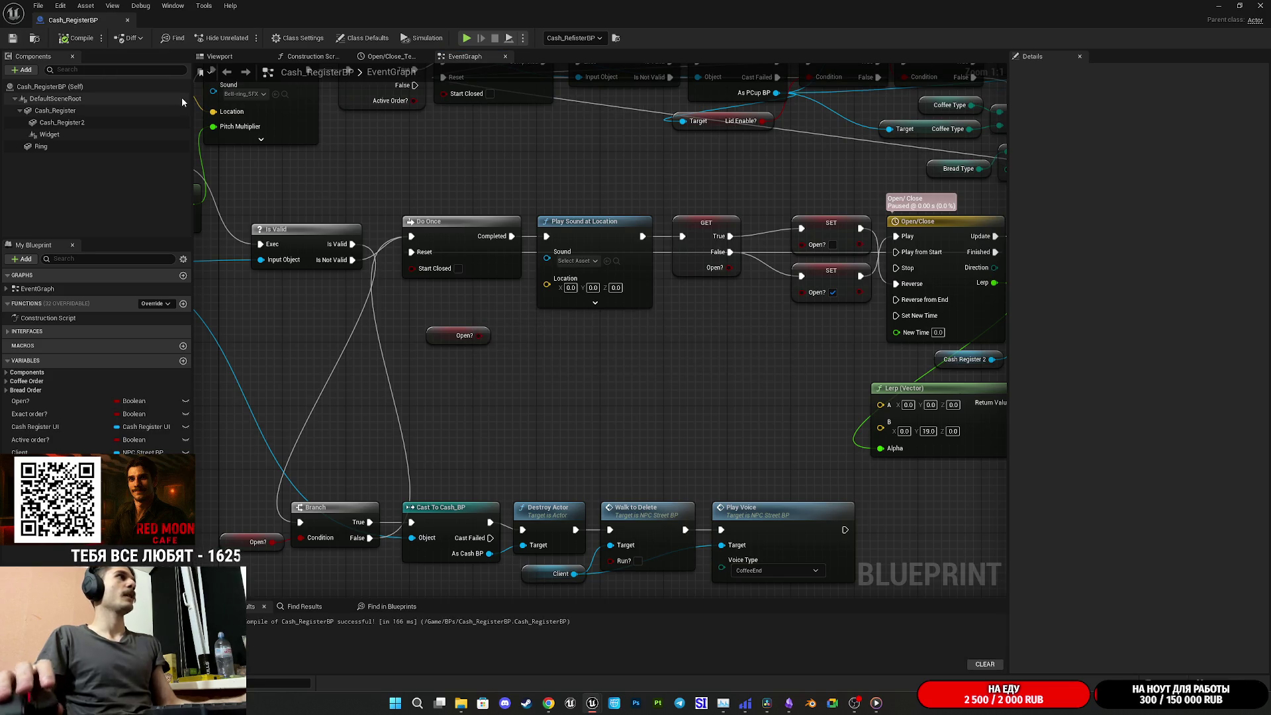
left_click(1260, 6)
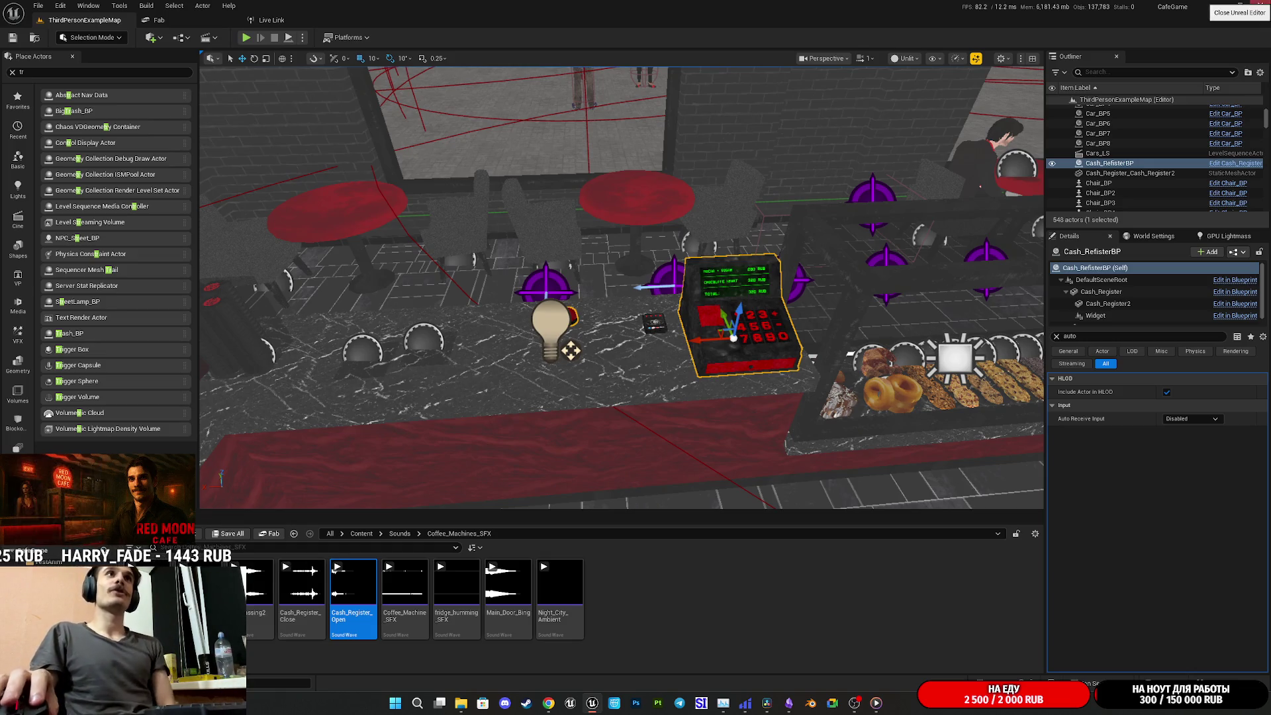
key("alt+Tab")
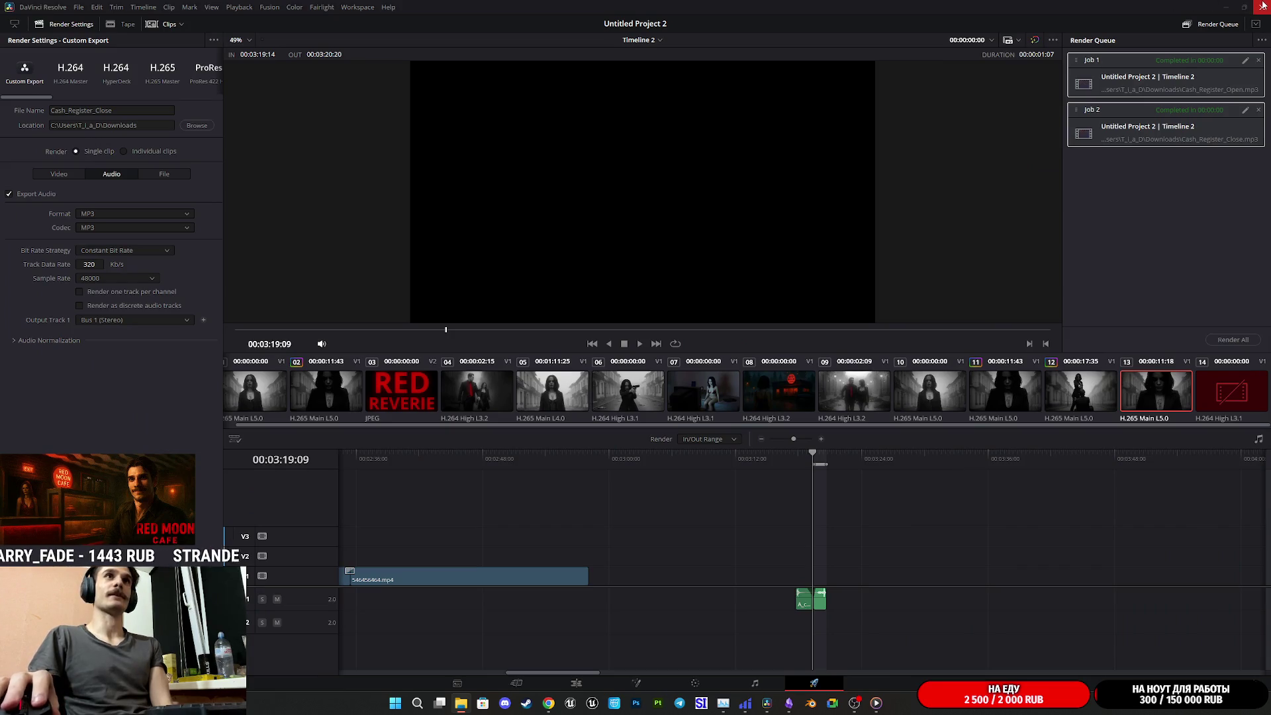
left_click(1263, 7)
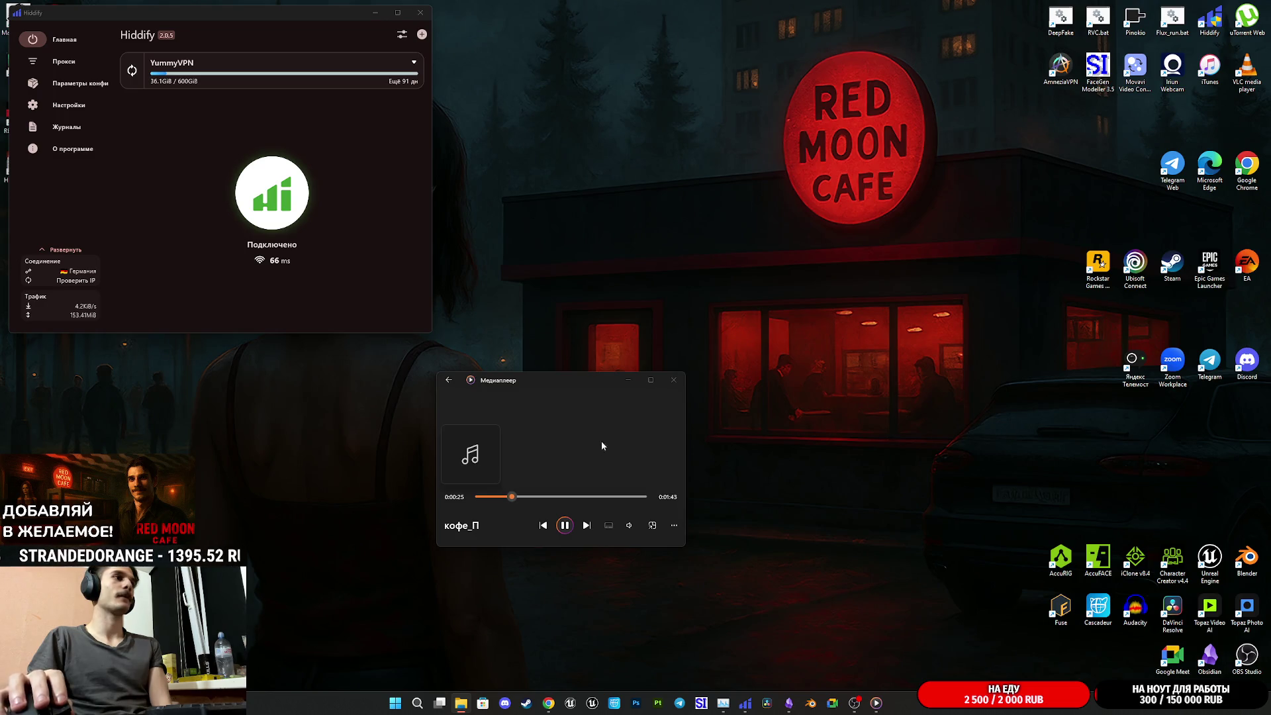
Return to Unreal Engine 5 from the taskbar while the кофе_П clip plays
mouse_move(745, 703)
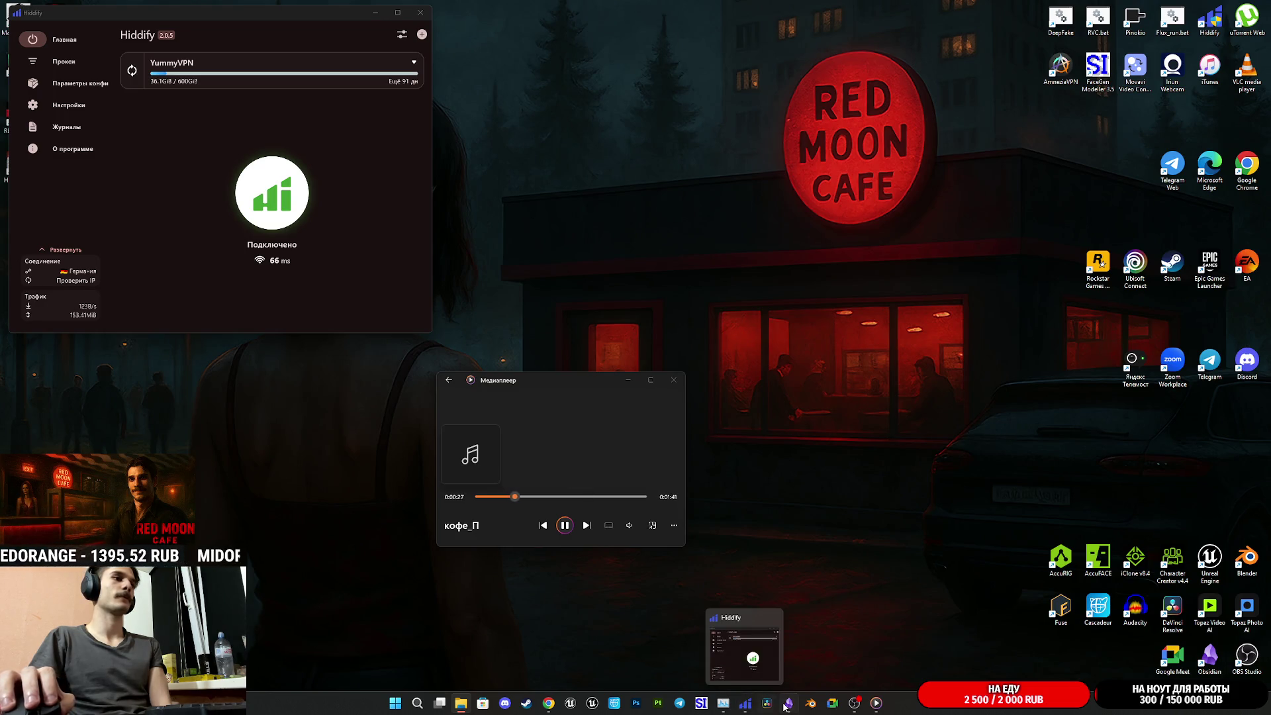
mouse_move(789, 707)
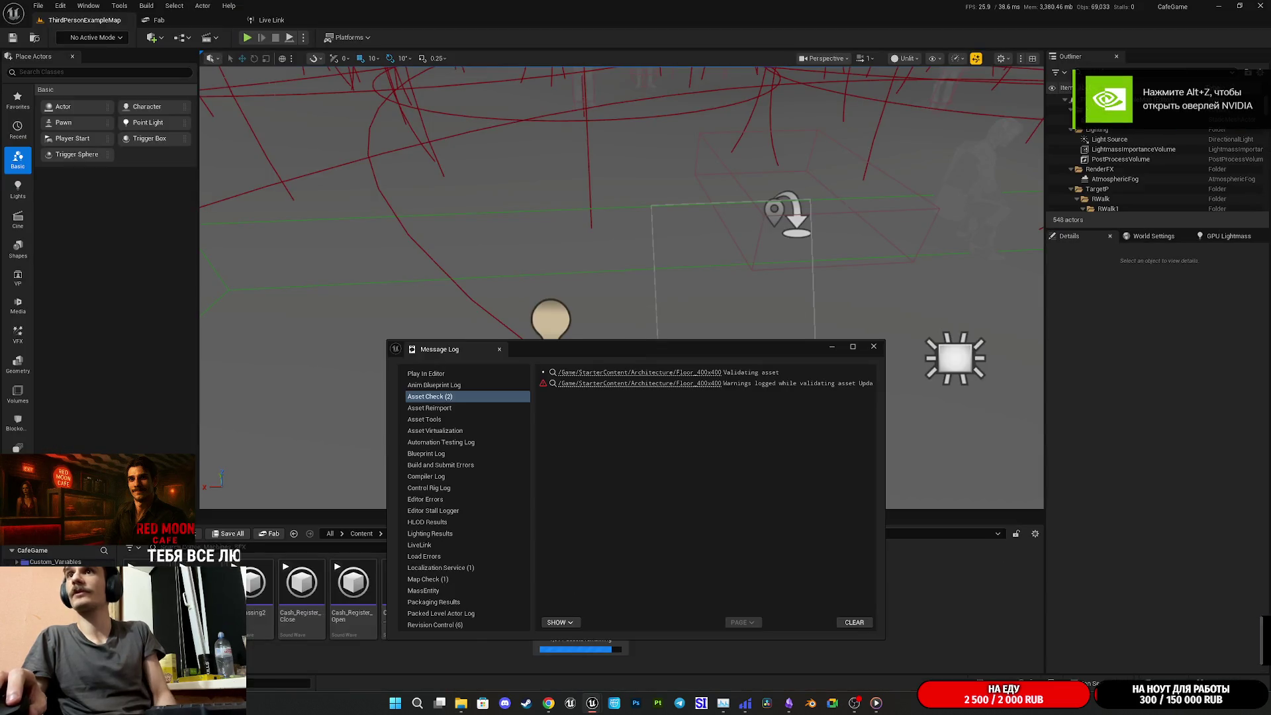
Close the Message Log window
left_click(873, 346)
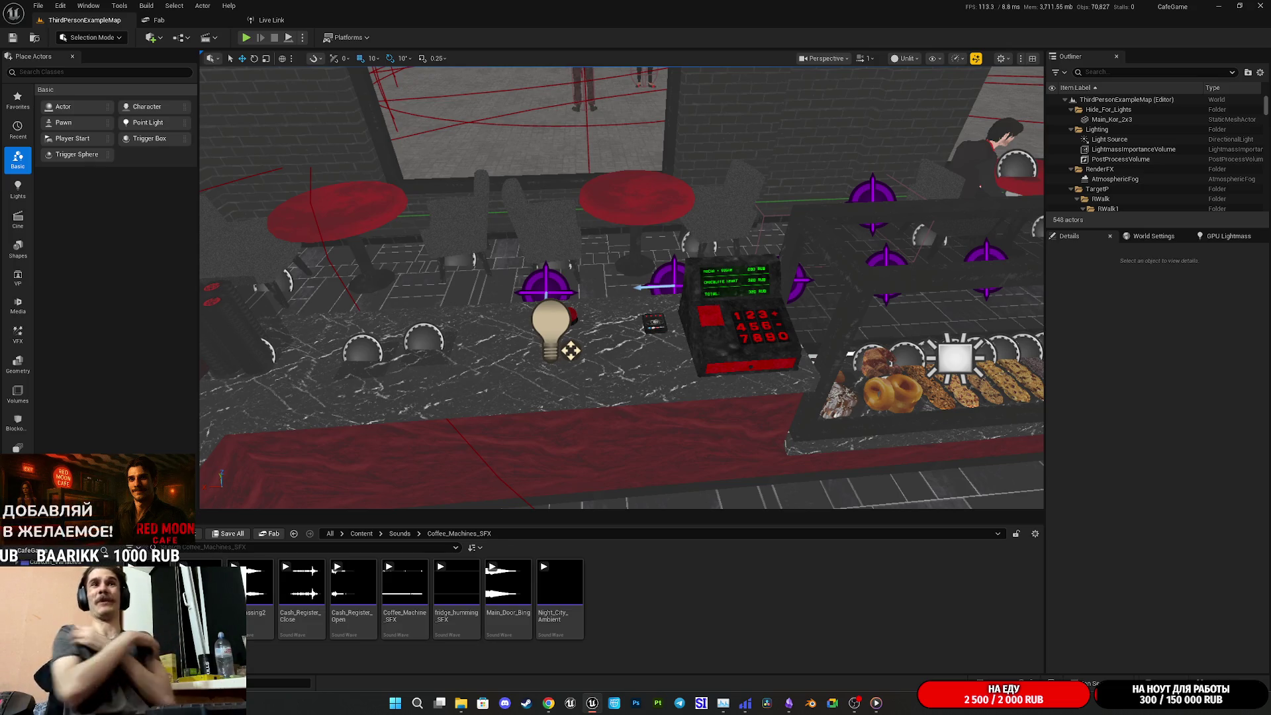
Select the cash register and open Cash_RegisterBP in the Blueprint Editor
scroll(570, 351, "up", 6)
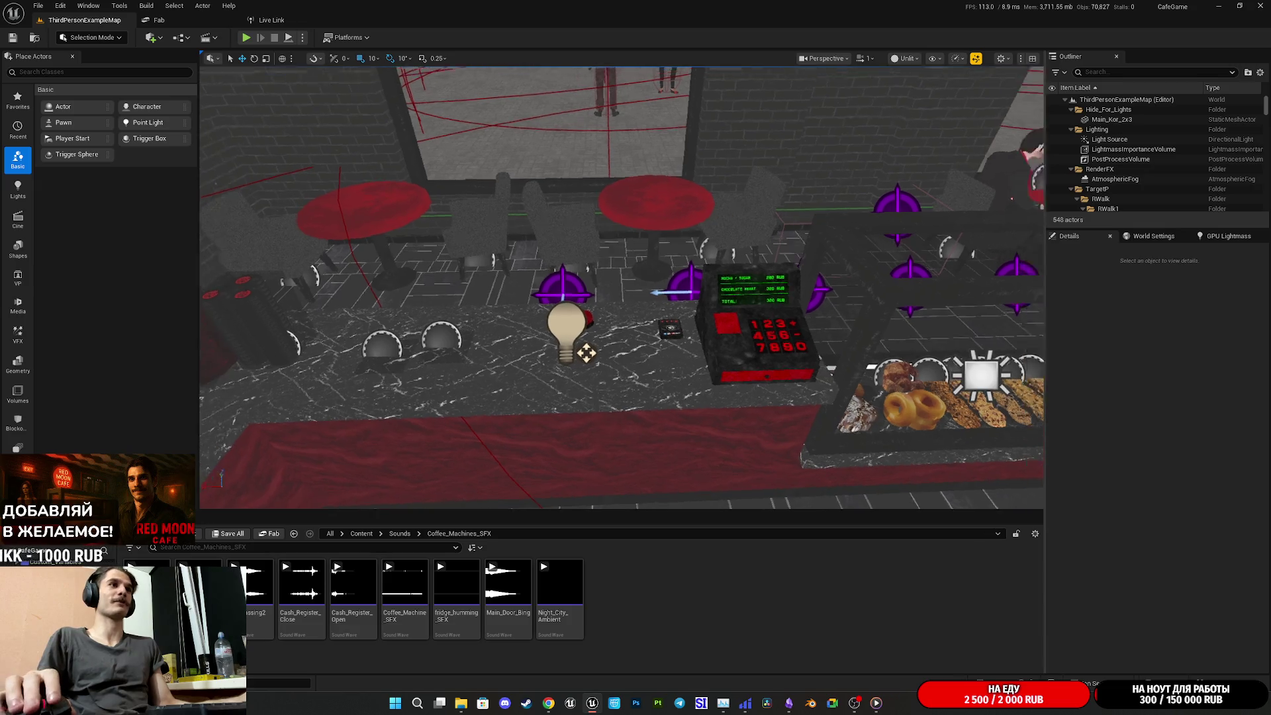
scroll(749, 381, "down", 4)
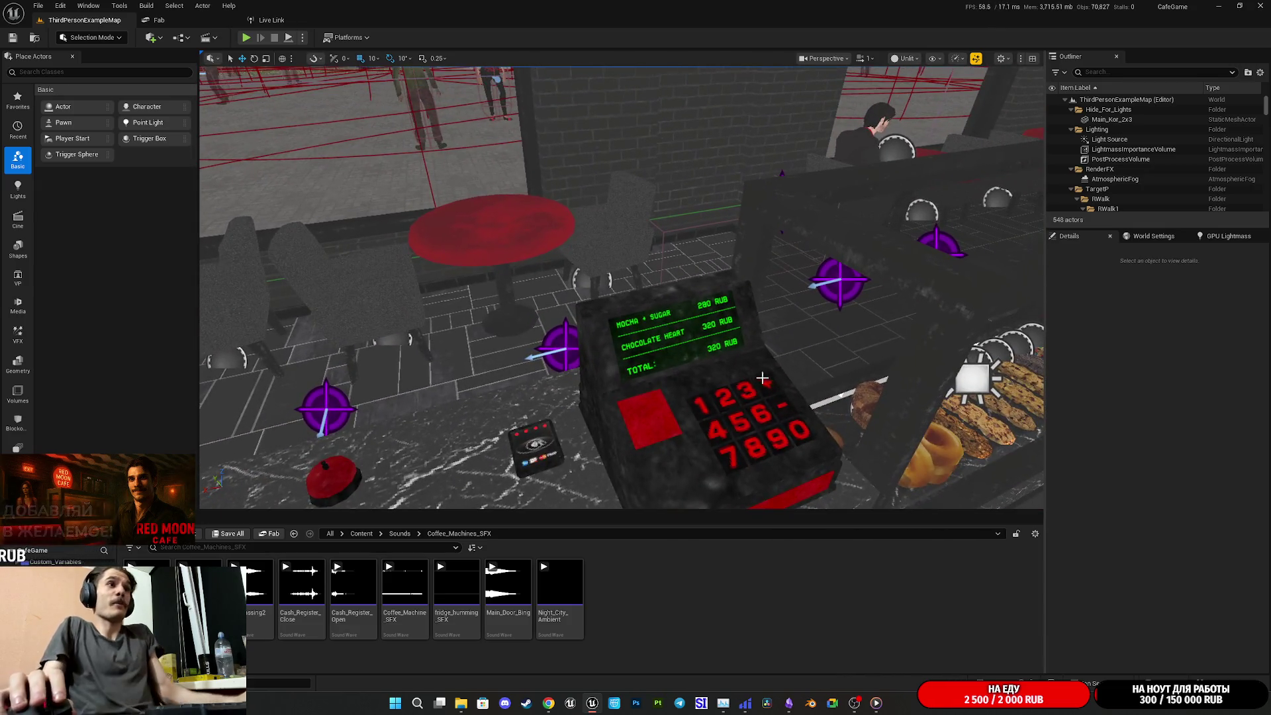
left_click(748, 381)
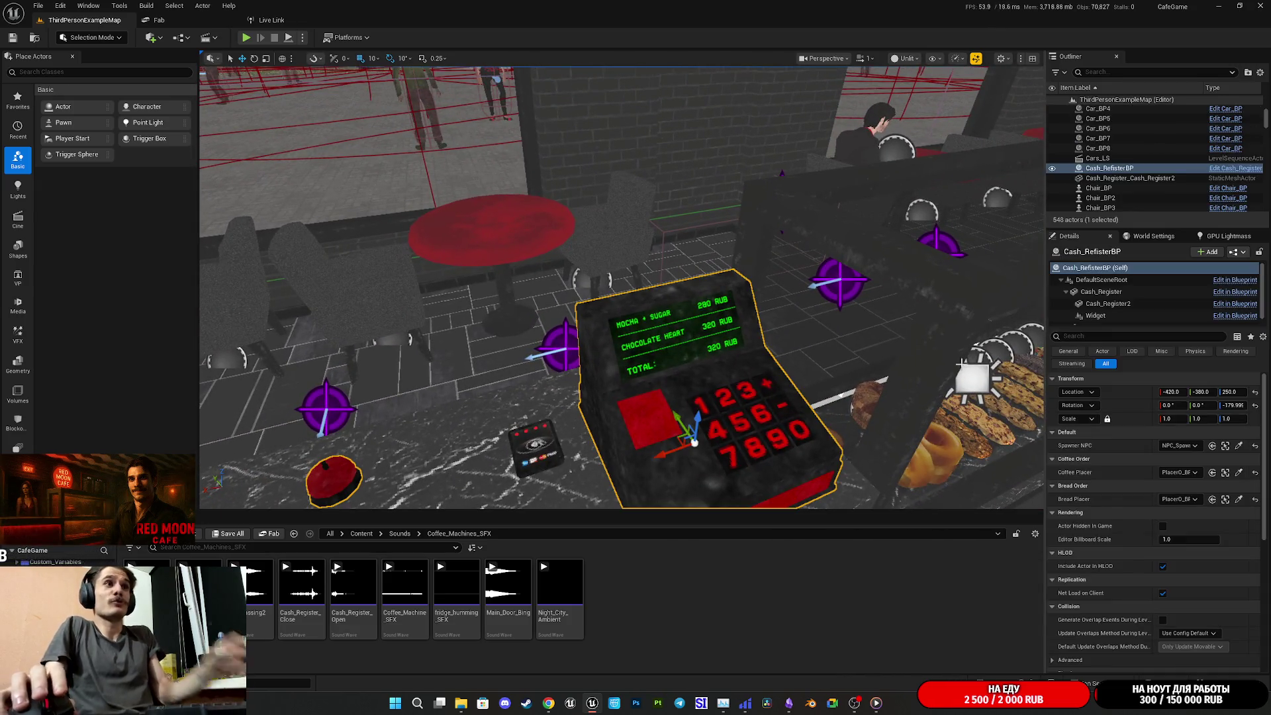
left_click(1237, 252)
left_click(1190, 279)
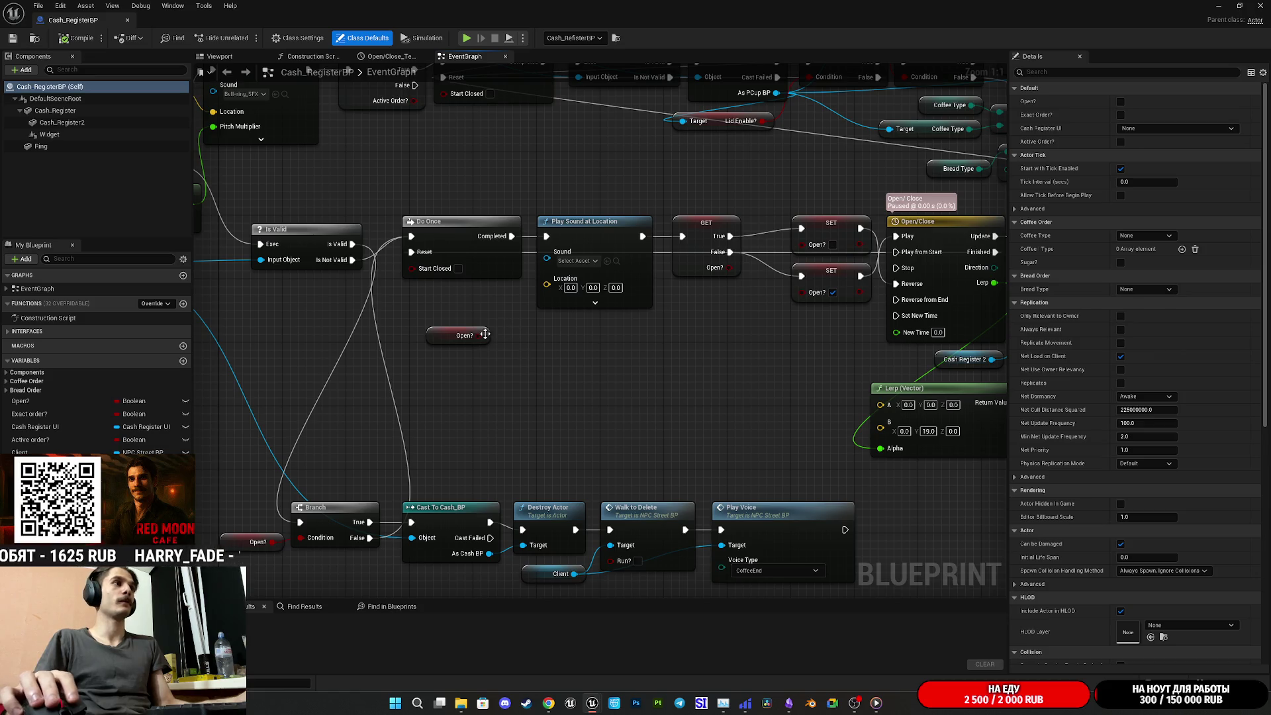
Set the sound to Angry3, then feed it from a Select node indexed by Open?
left_click(576, 261)
left_click(636, 377)
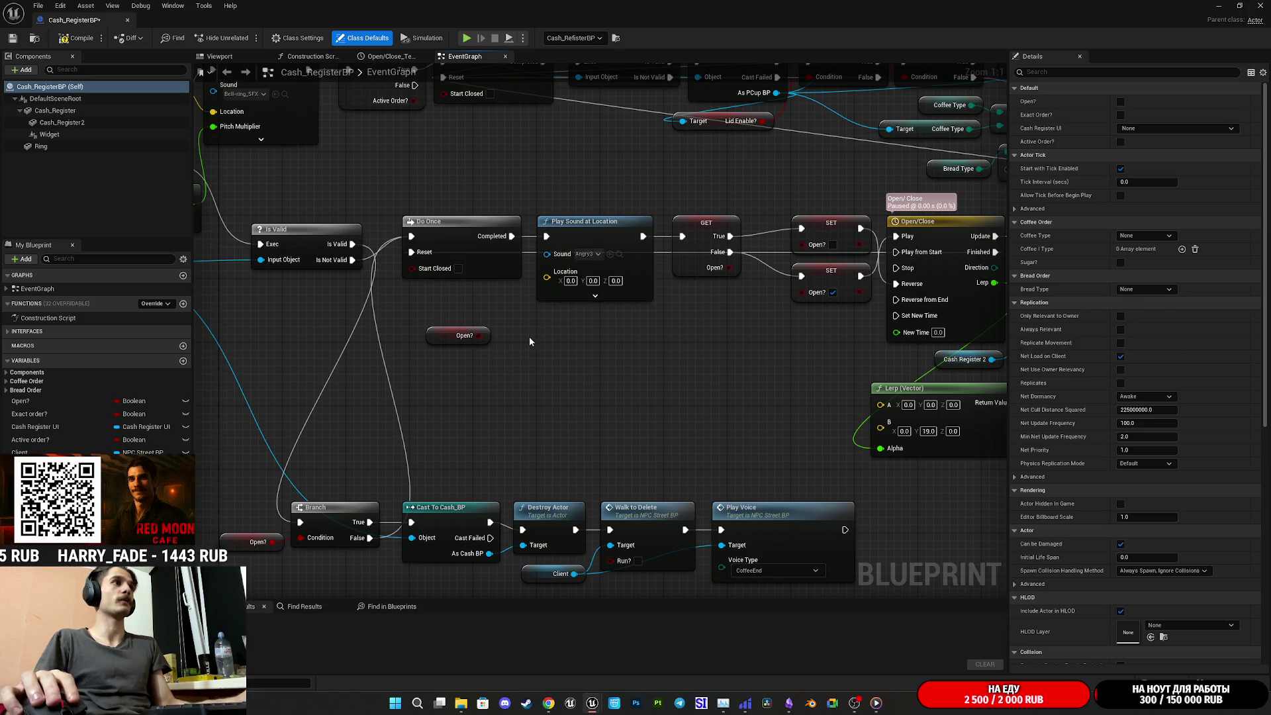
left_click_drag(547, 253, 577, 358)
type("select")
left_click(623, 431)
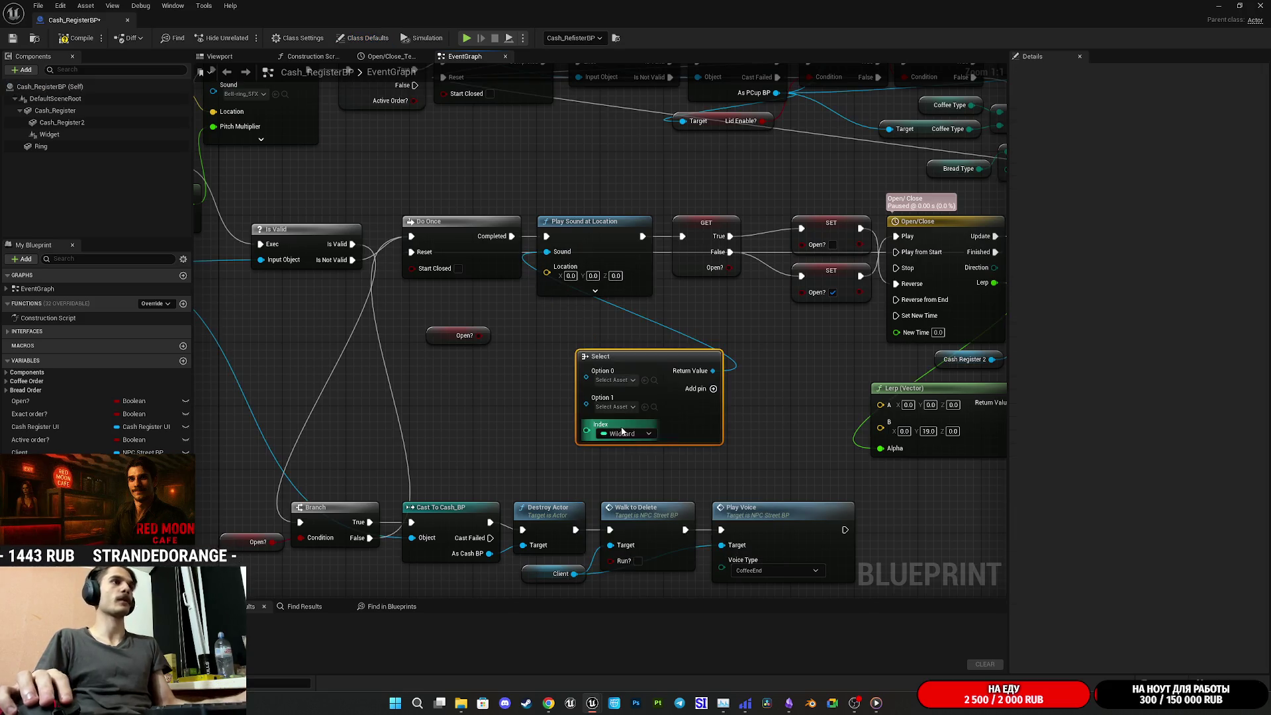
left_click_drag(588, 430, 480, 336)
left_click_drag(605, 393, 556, 344)
Reposition the Open? getter and bring a Cash Register reference into the graph
left_click(737, 374)
left_click_drag(441, 341, 465, 388)
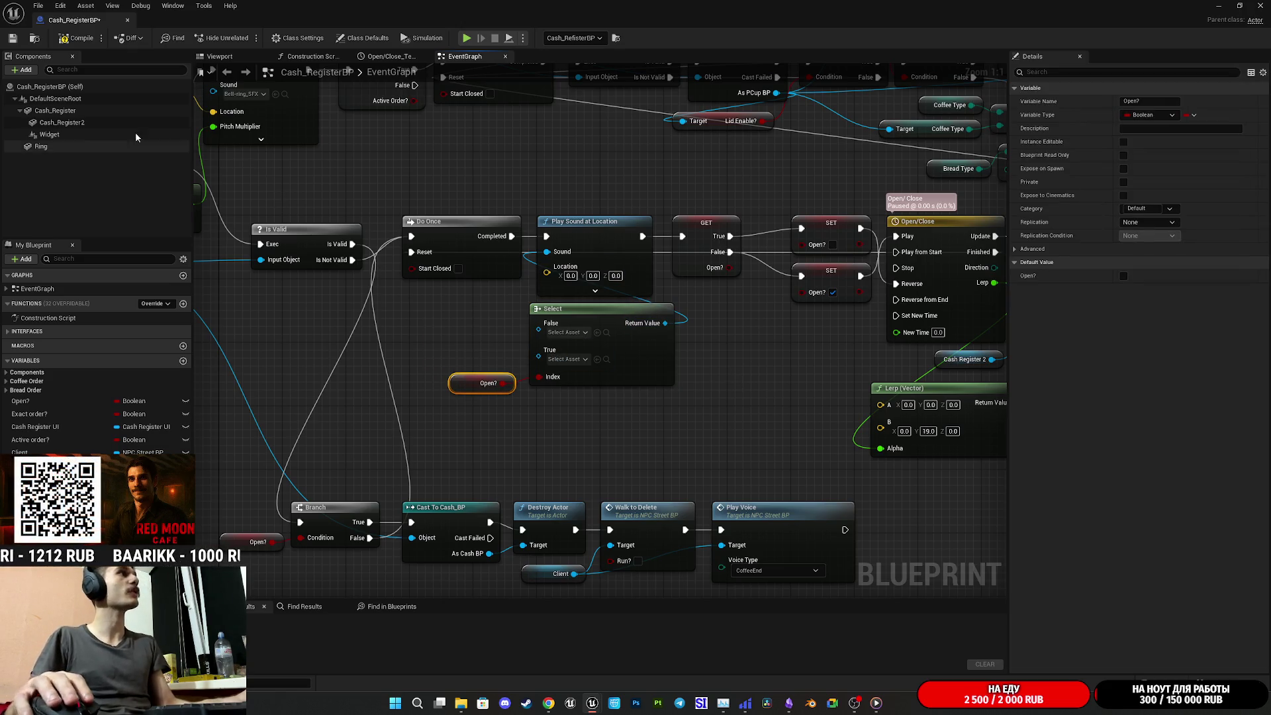
mouse_move(55, 111)
left_mouse_down()
mouse_move(464, 172)
mouse_move(570, 174)
left_mouse_up()
type("get world lo")
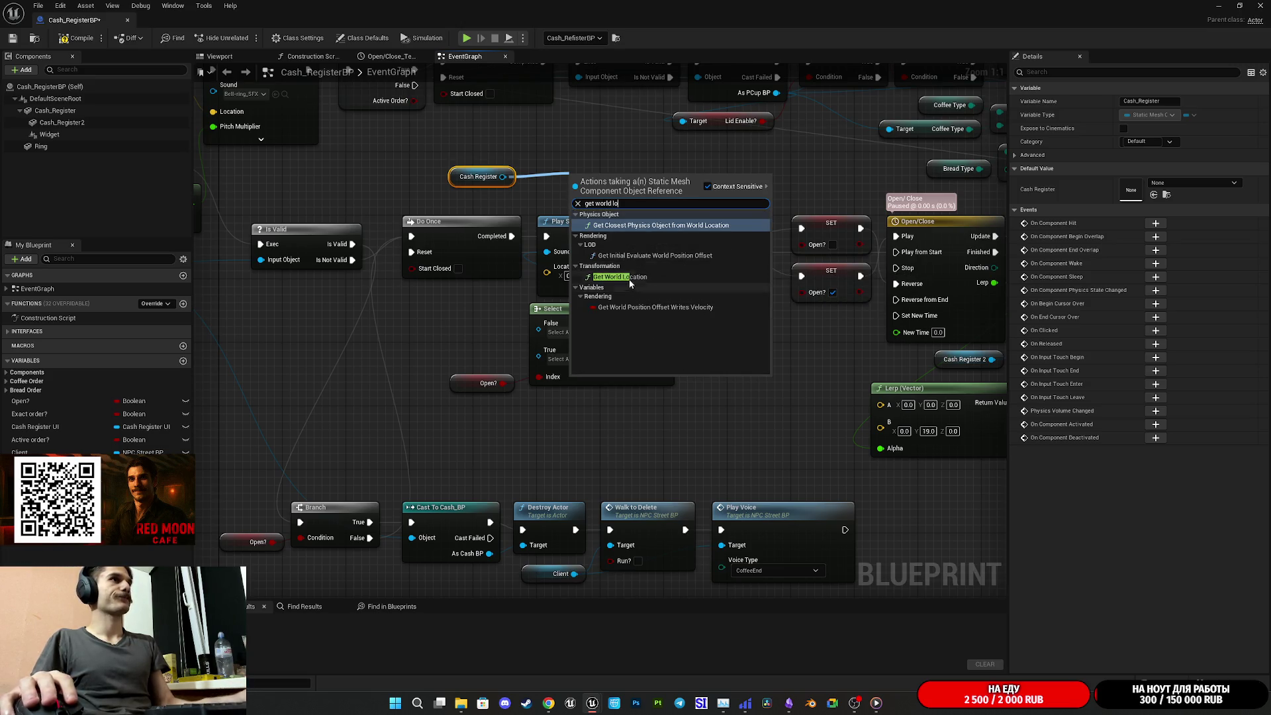
Add Get World Location for Cash Register and a vector + node on its result
left_click(690, 278)
mouse_move(598, 190)
left_mouse_down()
mouse_move(558, 174)
mouse_move(657, 183)
left_mouse_up()
type("+")
left_click(704, 239)
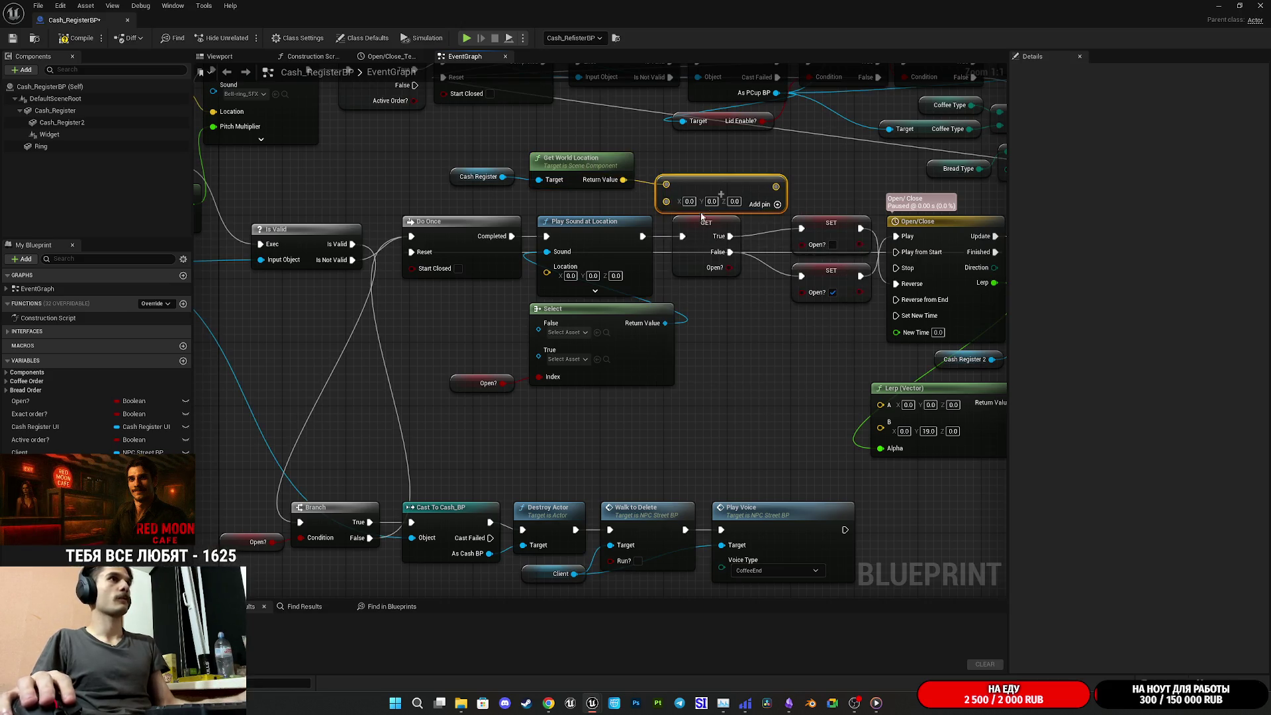
mouse_move(776, 186)
left_mouse_down()
mouse_move(721, 194)
mouse_move(750, 166)
mouse_move(827, 160)
mouse_move(781, 158)
left_mouse_up()
Arrange the Add, Get World Location and Cash Register nodes beside the Select node
left_click_drag(753, 199, 483, 351)
mouse_move(618, 184)
left_mouse_down()
mouse_move(480, 285)
mouse_move(492, 321)
left_mouse_up()
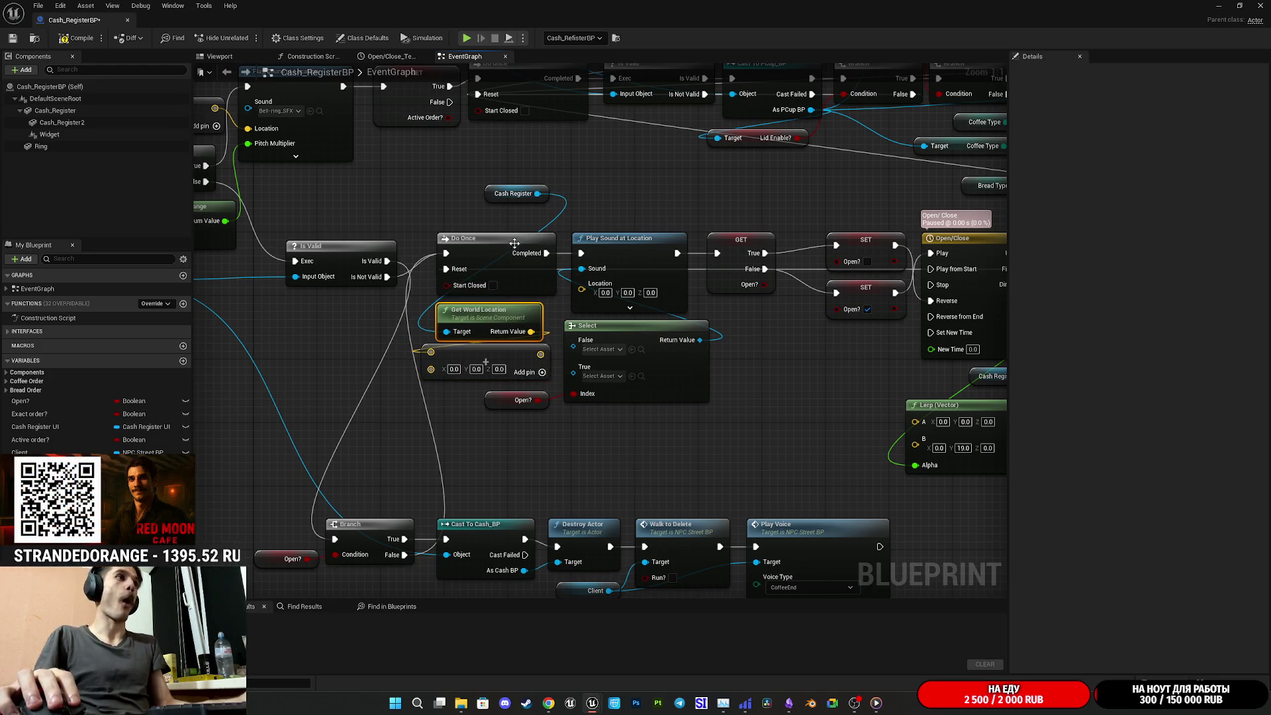
mouse_move(492, 194)
left_mouse_down()
mouse_move(344, 327)
mouse_move(371, 330)
left_mouse_up()
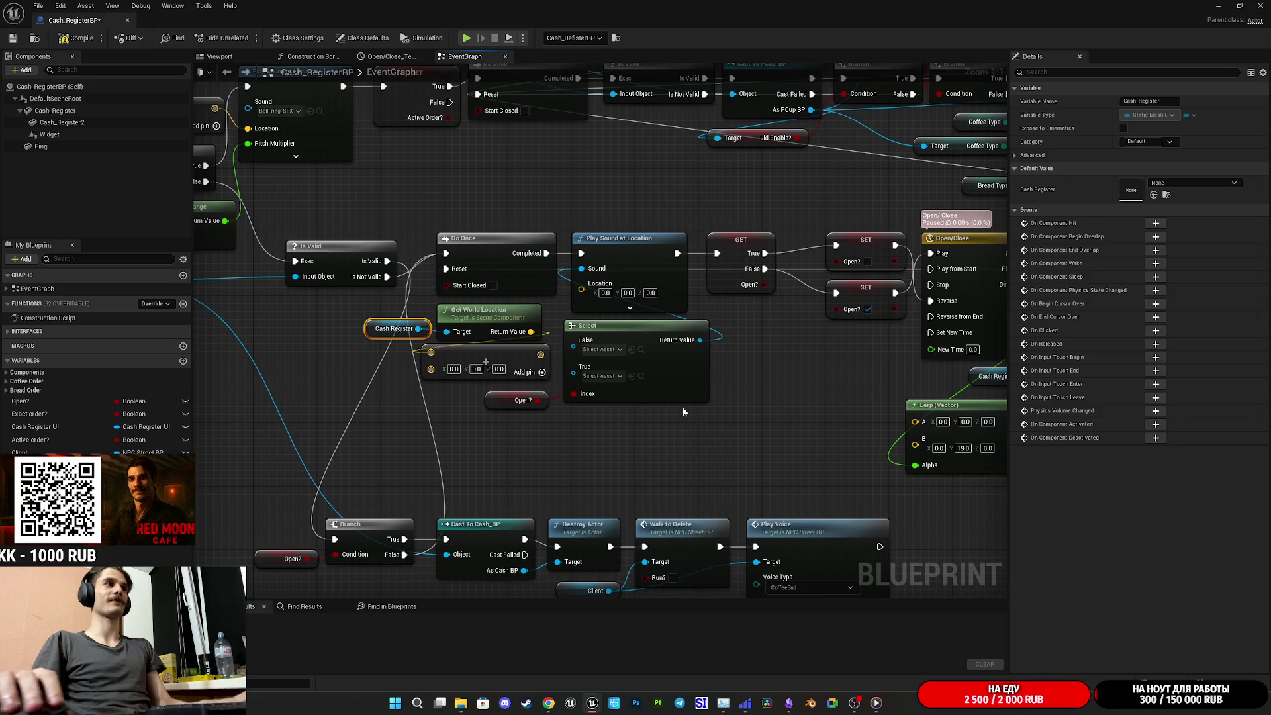
Set the Add node's Z offset to 25 and wire it into Play Sound's Location
left_click(665, 410)
left_click_drag(664, 410, 756, 436)
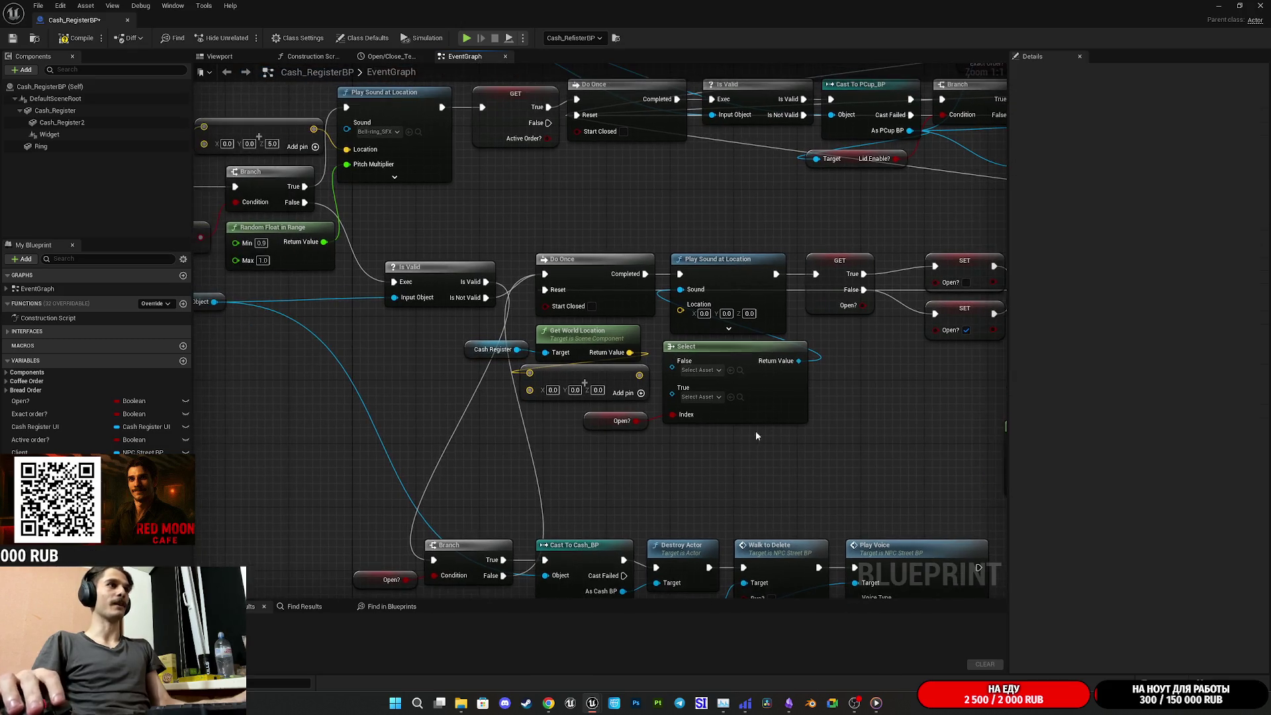
left_click(598, 390)
type("25")
key("Return")
mouse_move(640, 376)
left_mouse_down()
mouse_move(672, 352)
mouse_move(680, 304)
left_mouse_up()
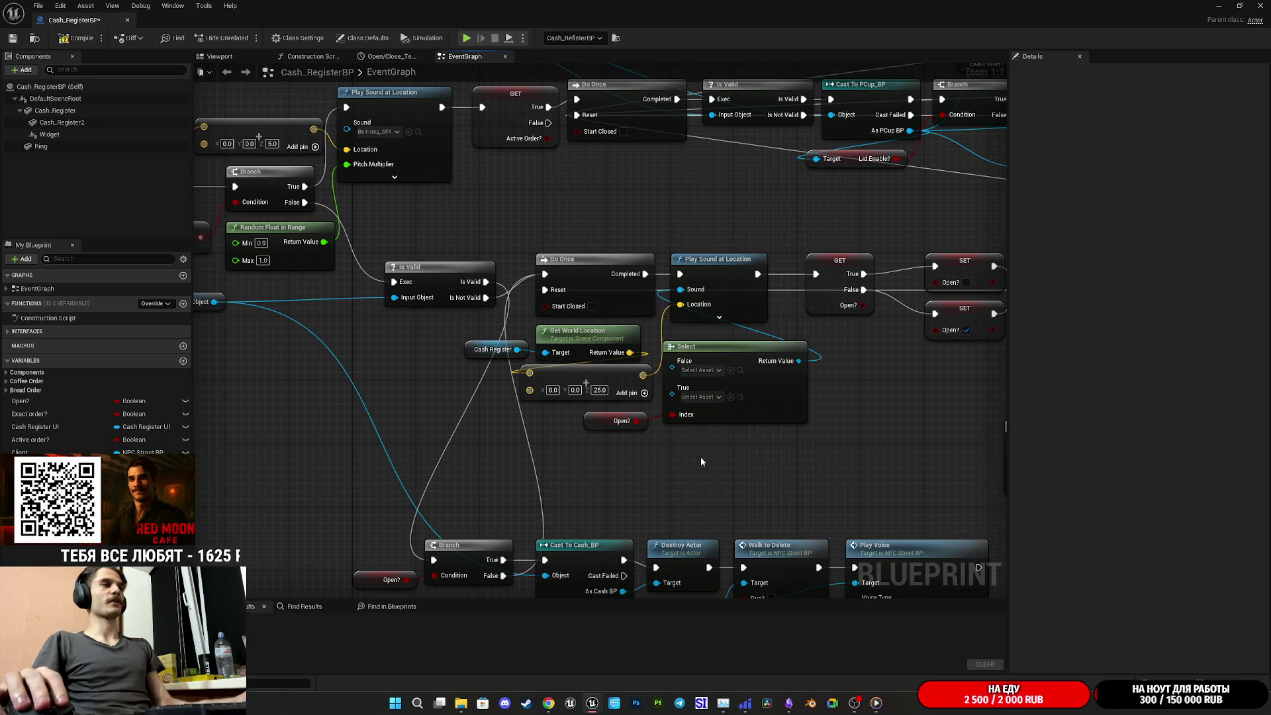
Compile and save Cash_RegisterBP, then shrink its window to show the level editor
left_click(76, 38)
left_click(12, 39)
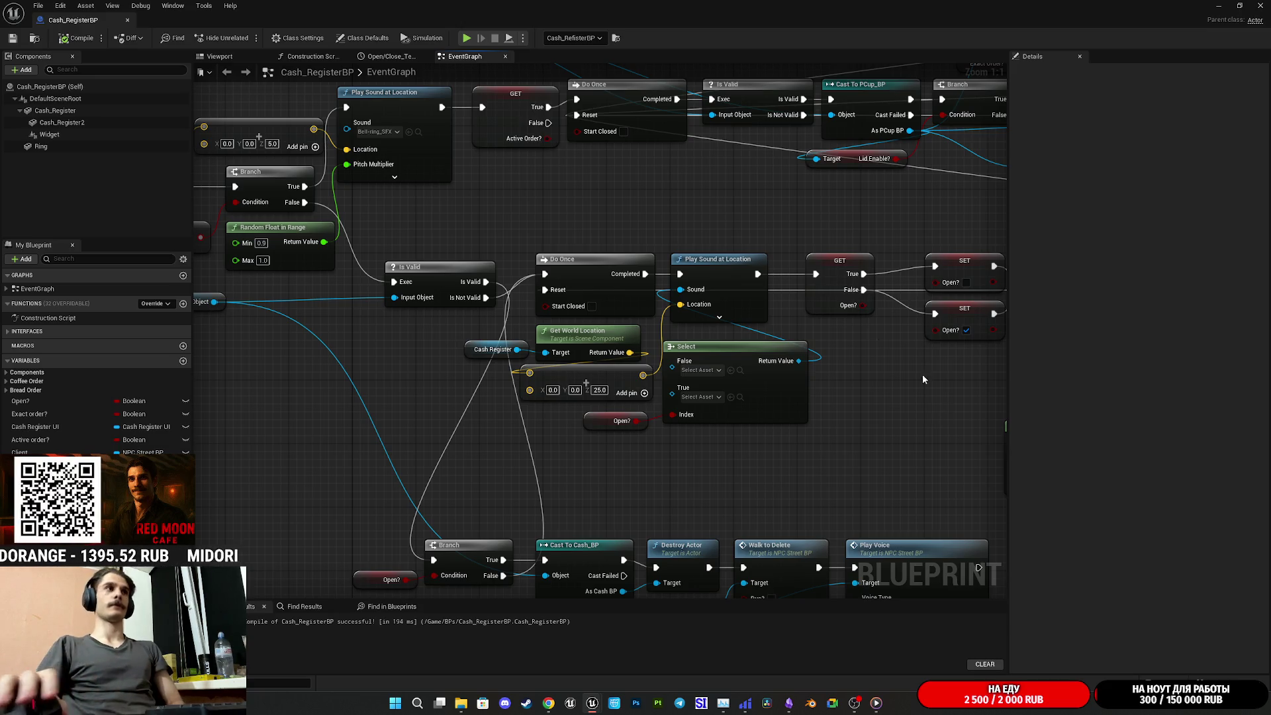
left_click_drag(733, 212, 606, 228)
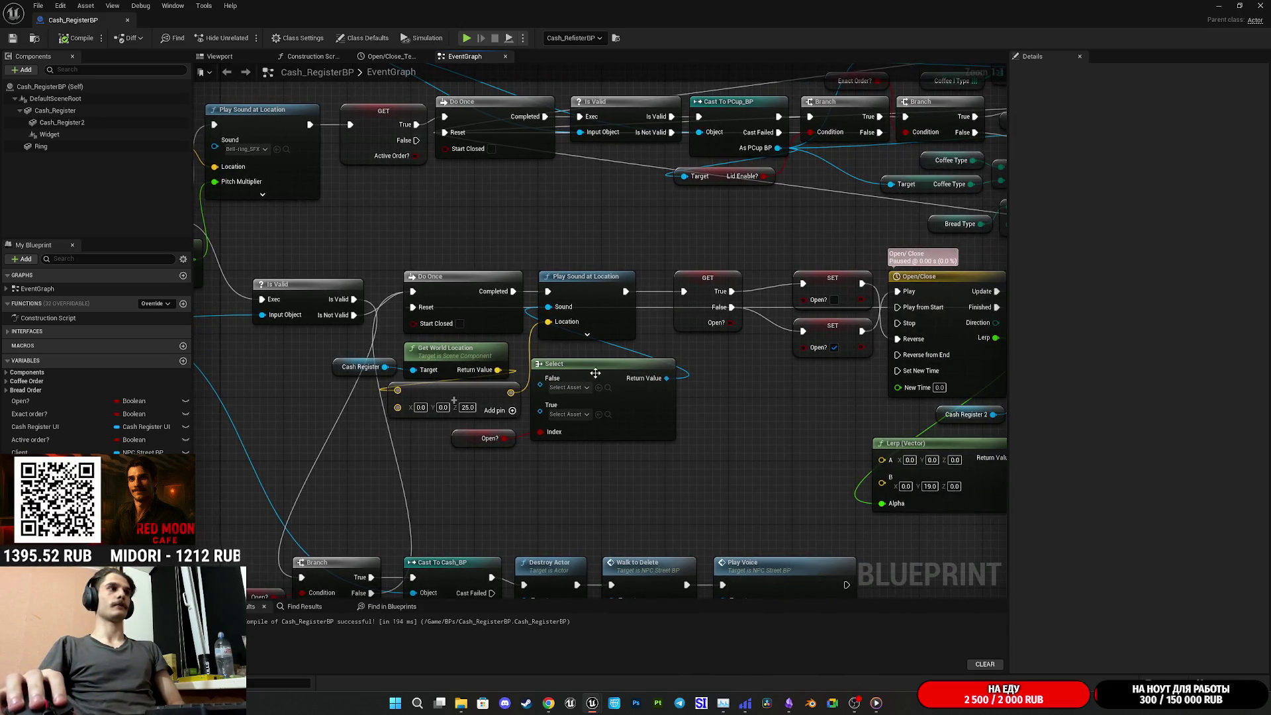
left_click(1239, 5)
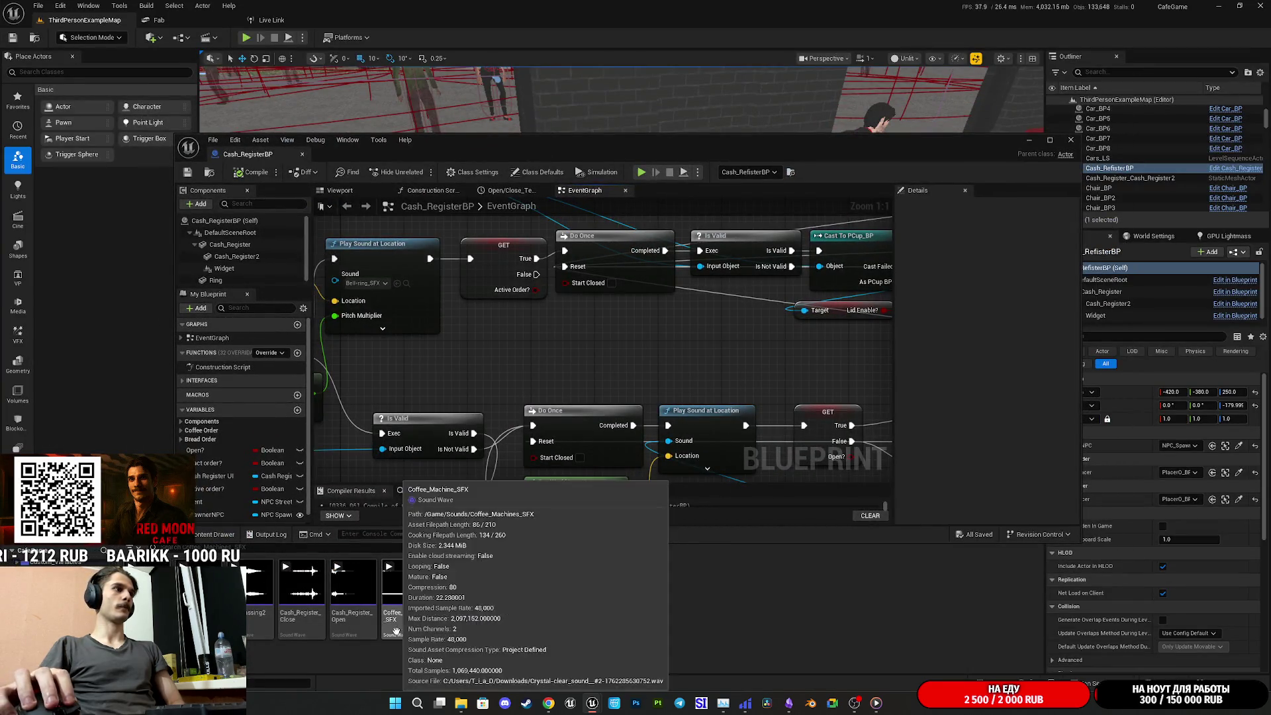
Wire Cash_Register_Close into the Select node's True input and Cash_Register_Open into the other, then compile and save
left_click(316, 622)
left_click_drag(605, 371, 602, 189)
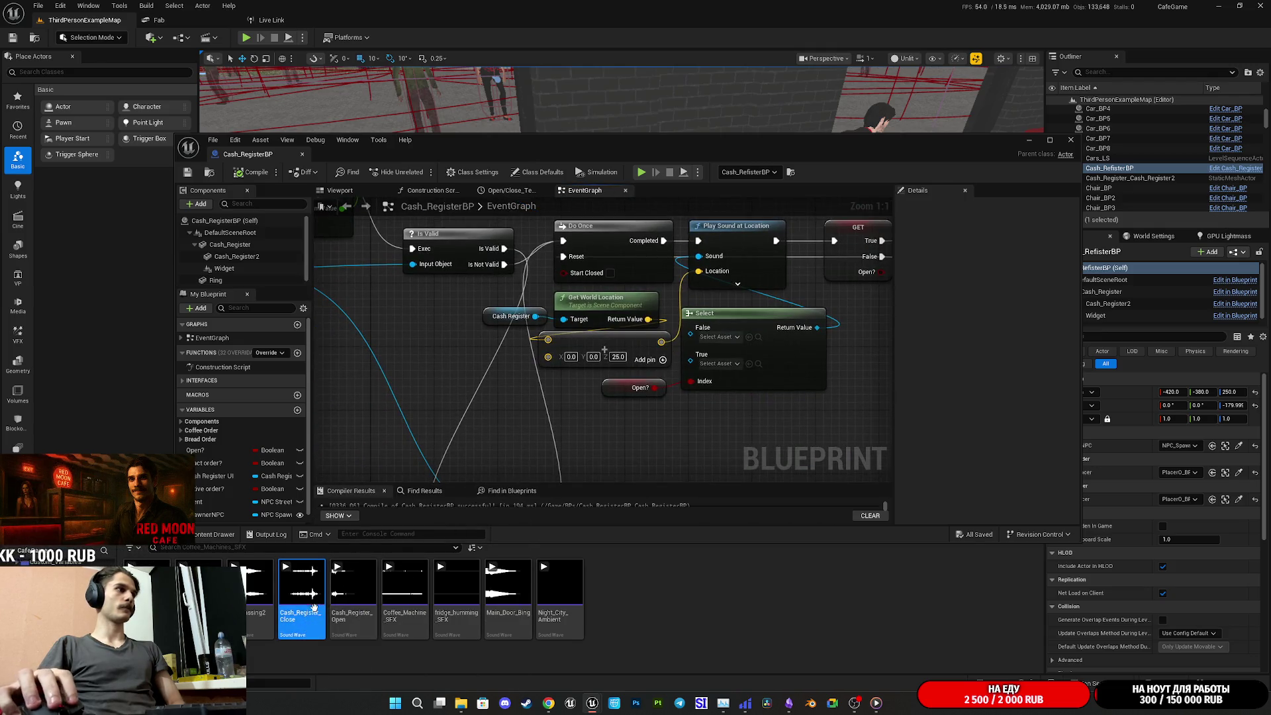
mouse_move(294, 616)
left_mouse_down()
mouse_move(312, 622)
mouse_move(692, 422)
mouse_move(725, 361)
left_mouse_up()
mouse_move(353, 596)
left_mouse_down()
mouse_move(516, 589)
mouse_move(725, 353)
mouse_move(718, 335)
left_mouse_up()
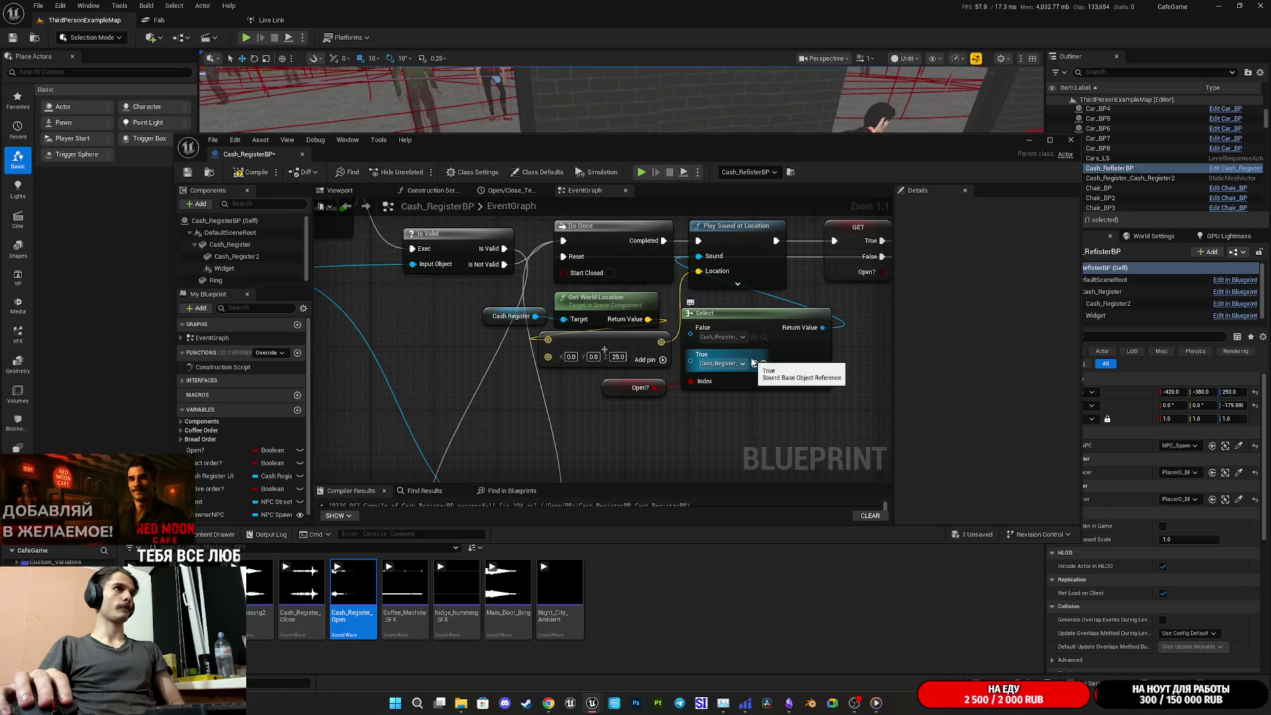
left_click(251, 176)
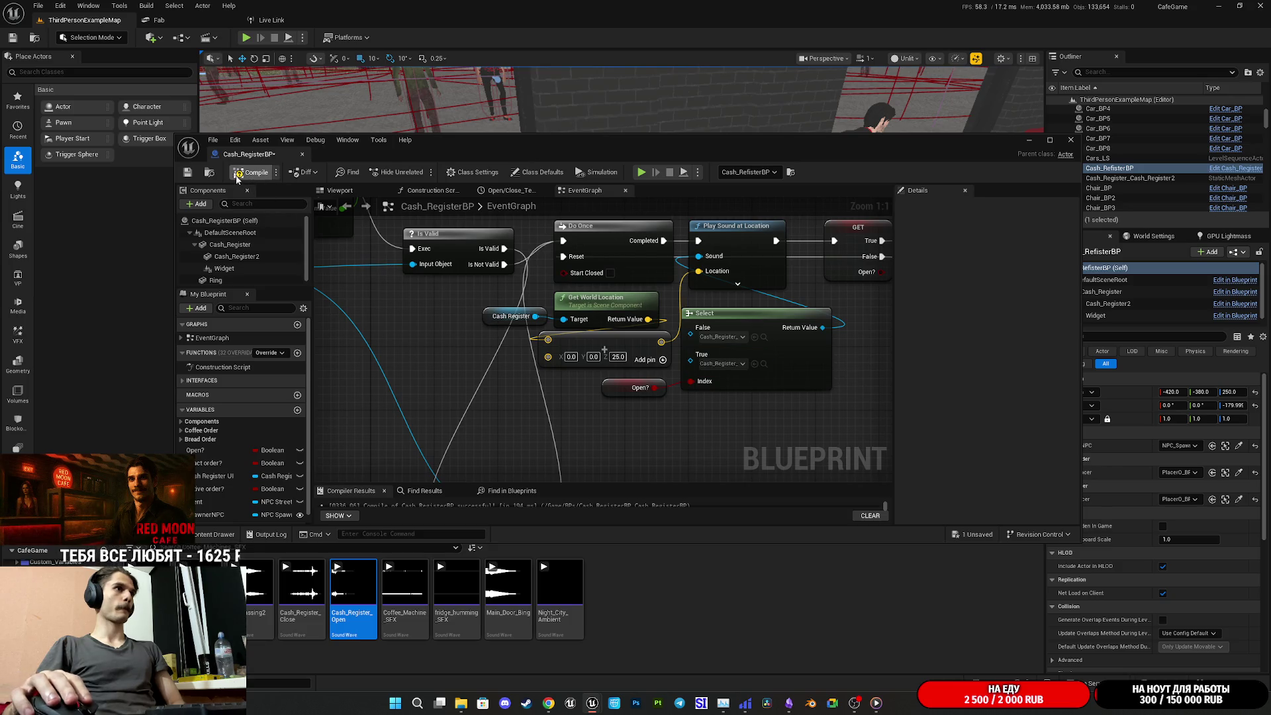
left_click(189, 173)
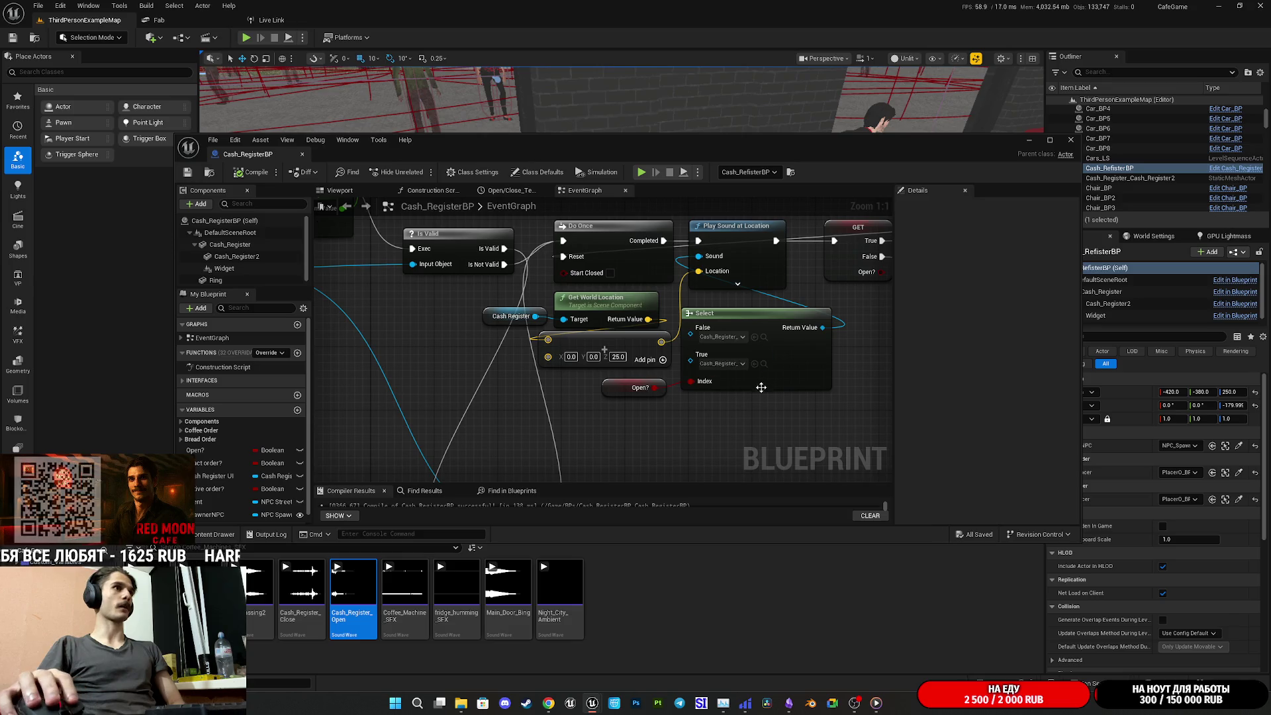
Set the Play Sound at Location node's attenuation settings to Cafe_SA
left_click(663, 344)
left_click_drag(672, 331, 689, 225)
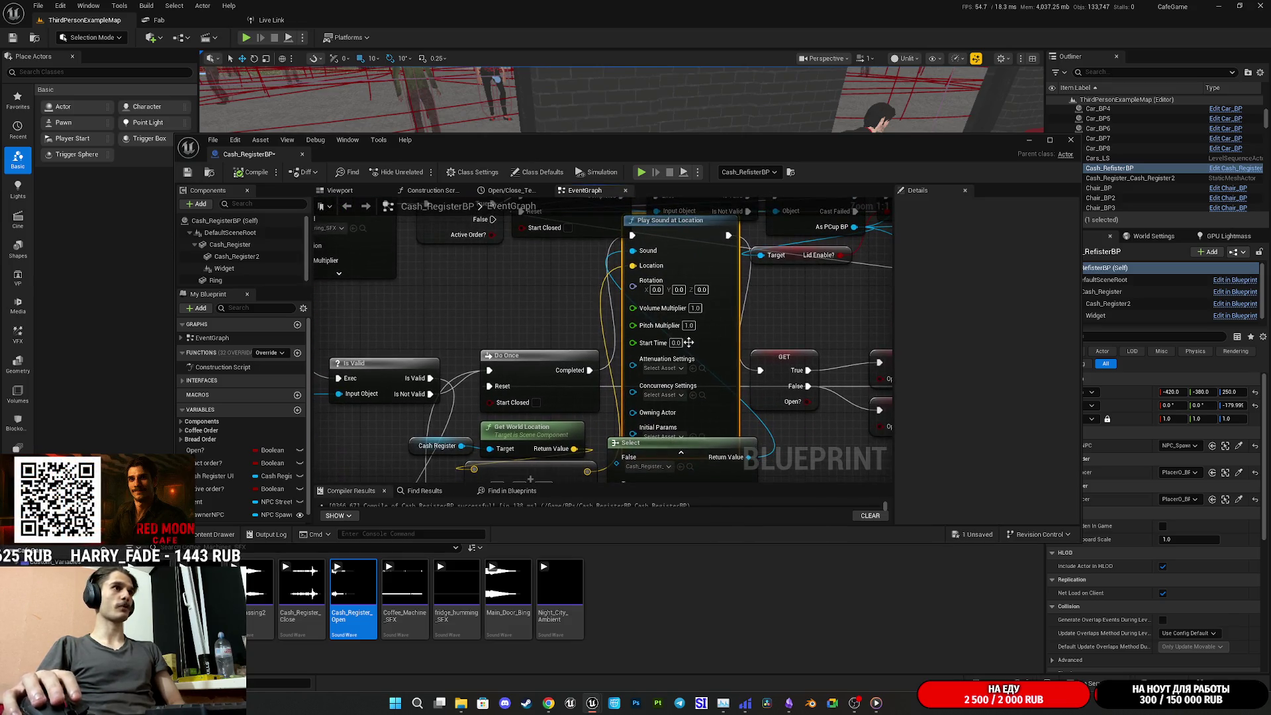
left_click(662, 368)
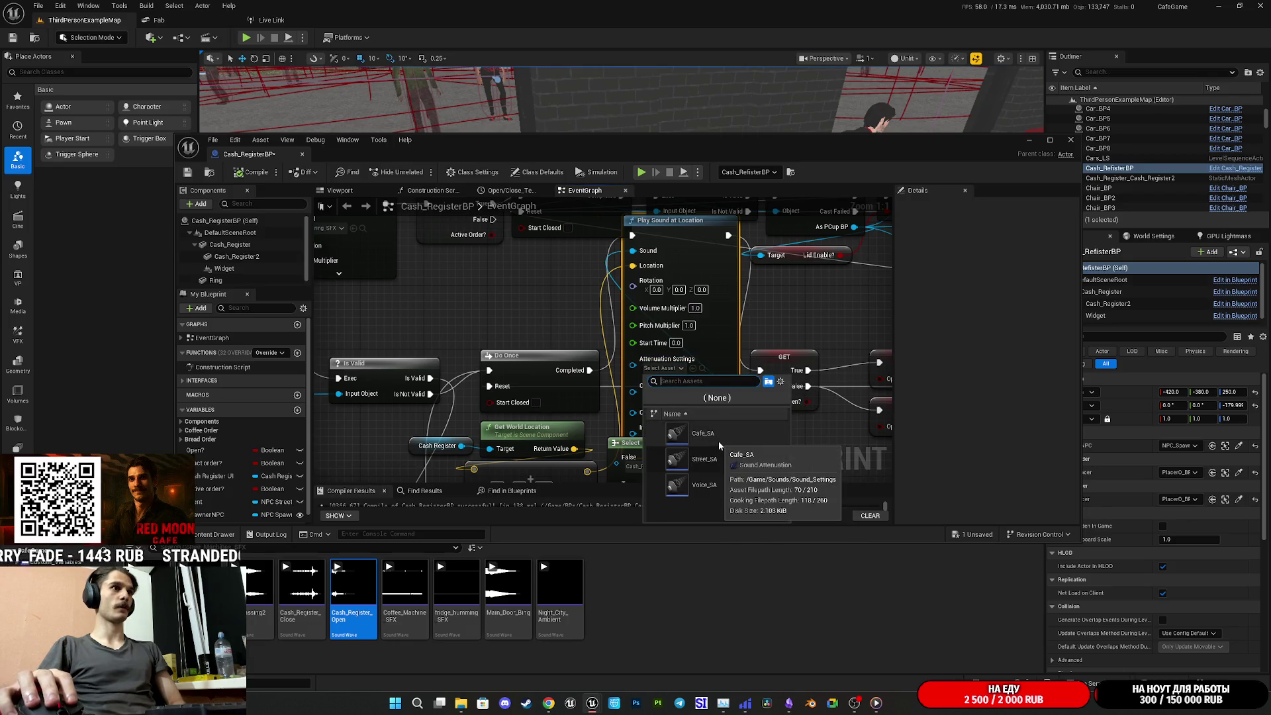
left_click(718, 444)
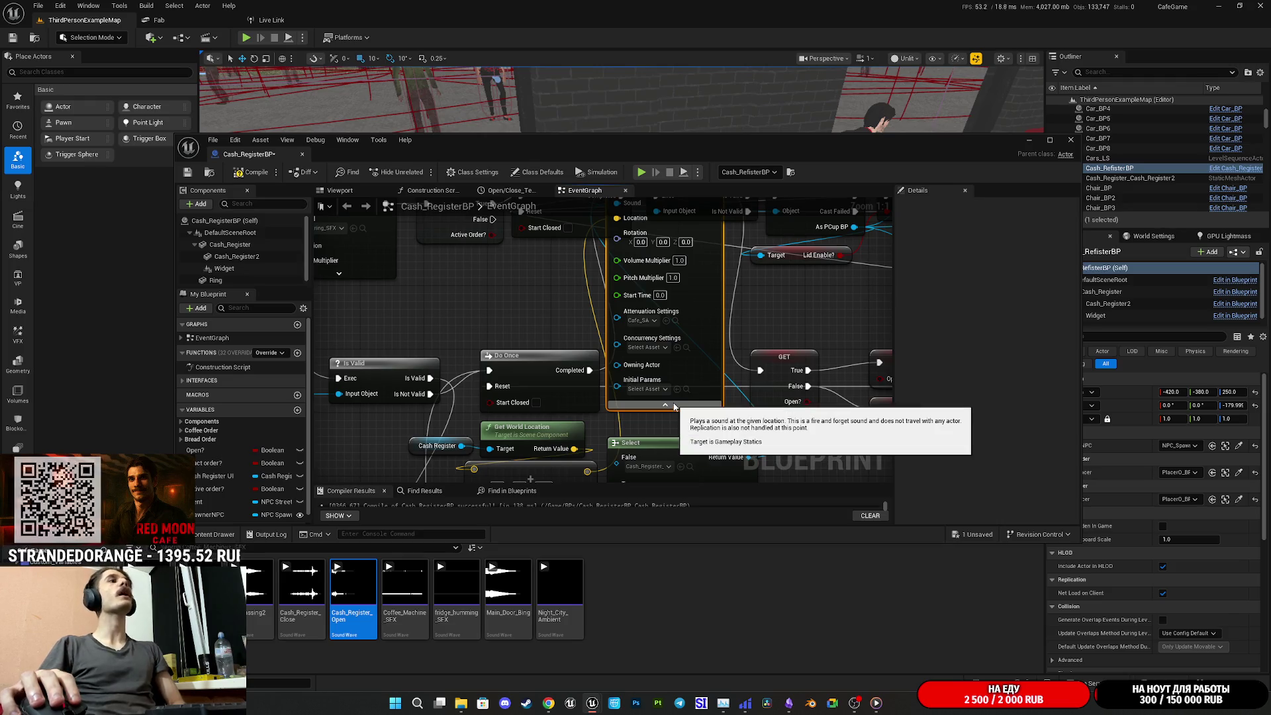
left_click(672, 405)
Place the sound node between Do Once and GET, compile and save, and minimize the blueprint
mouse_move(662, 225)
left_mouse_down()
mouse_move(662, 423)
mouse_move(688, 221)
left_mouse_up()
left_click_drag(677, 273, 677, 308)
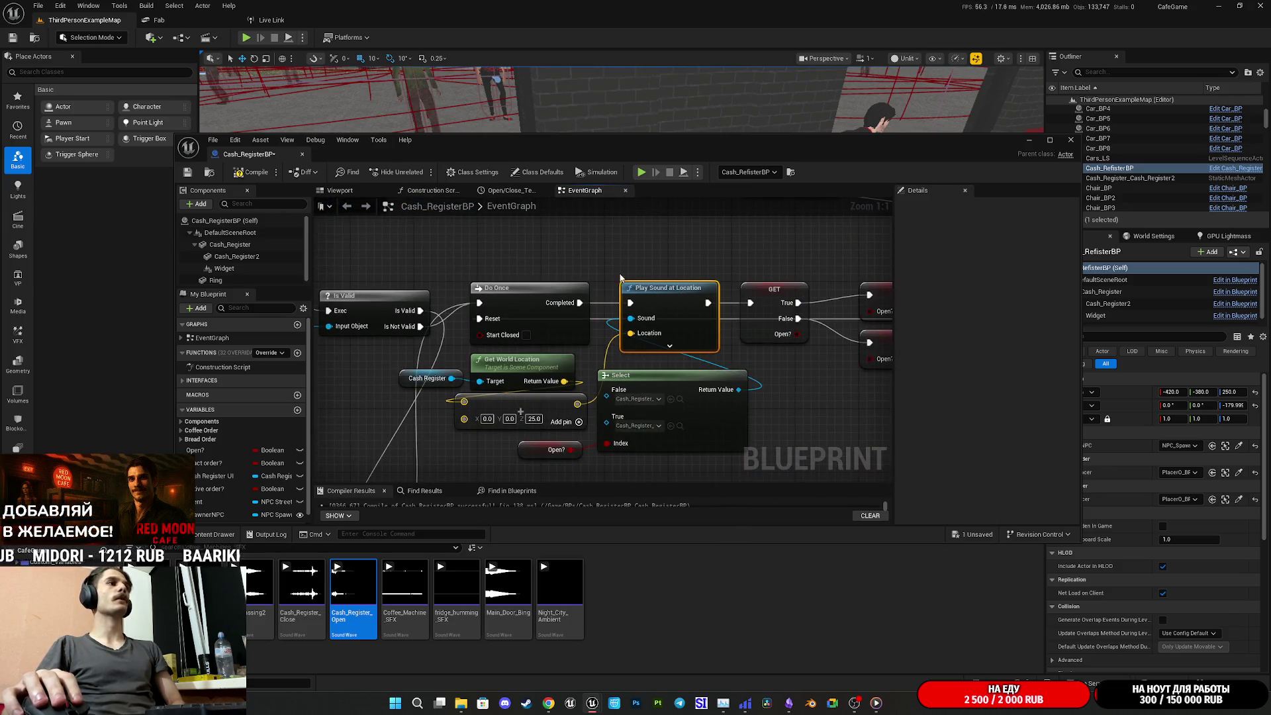
left_click(245, 172)
left_click(187, 172)
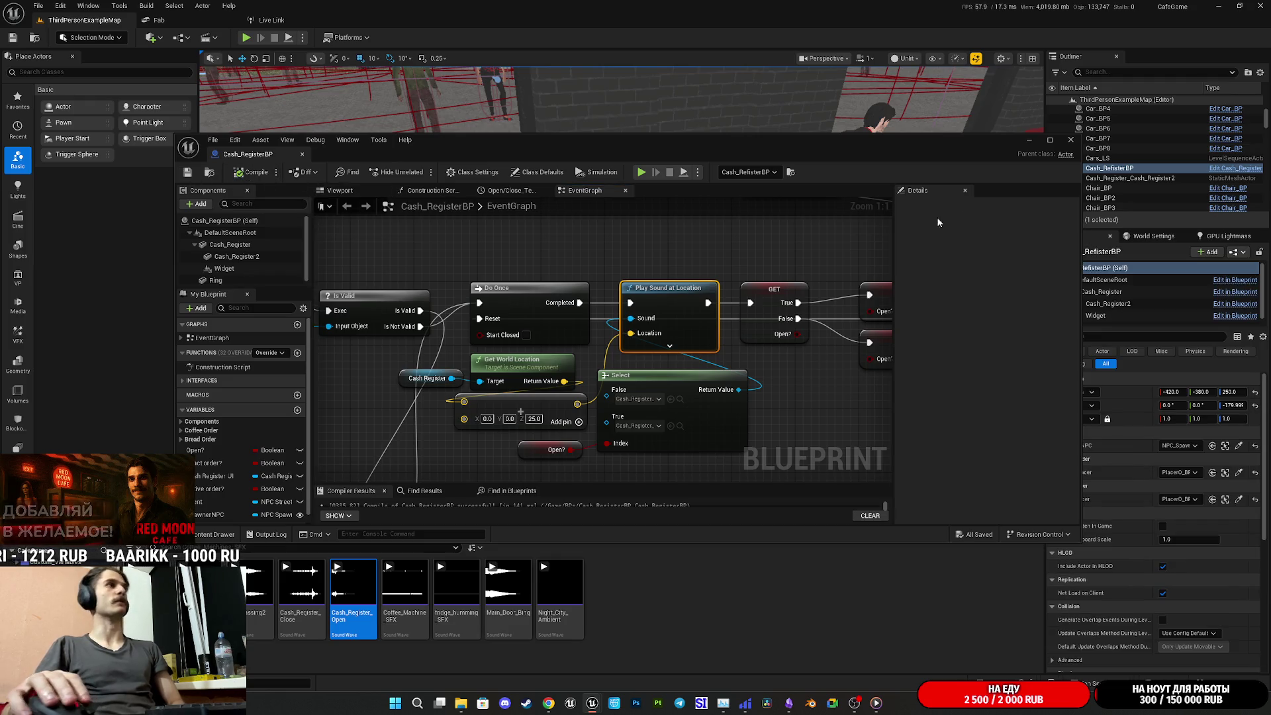
left_click(1029, 140)
Play the level fullscreen, walk to the register, open and close its drawer twice, then stop
left_click(246, 38)
key("F11")
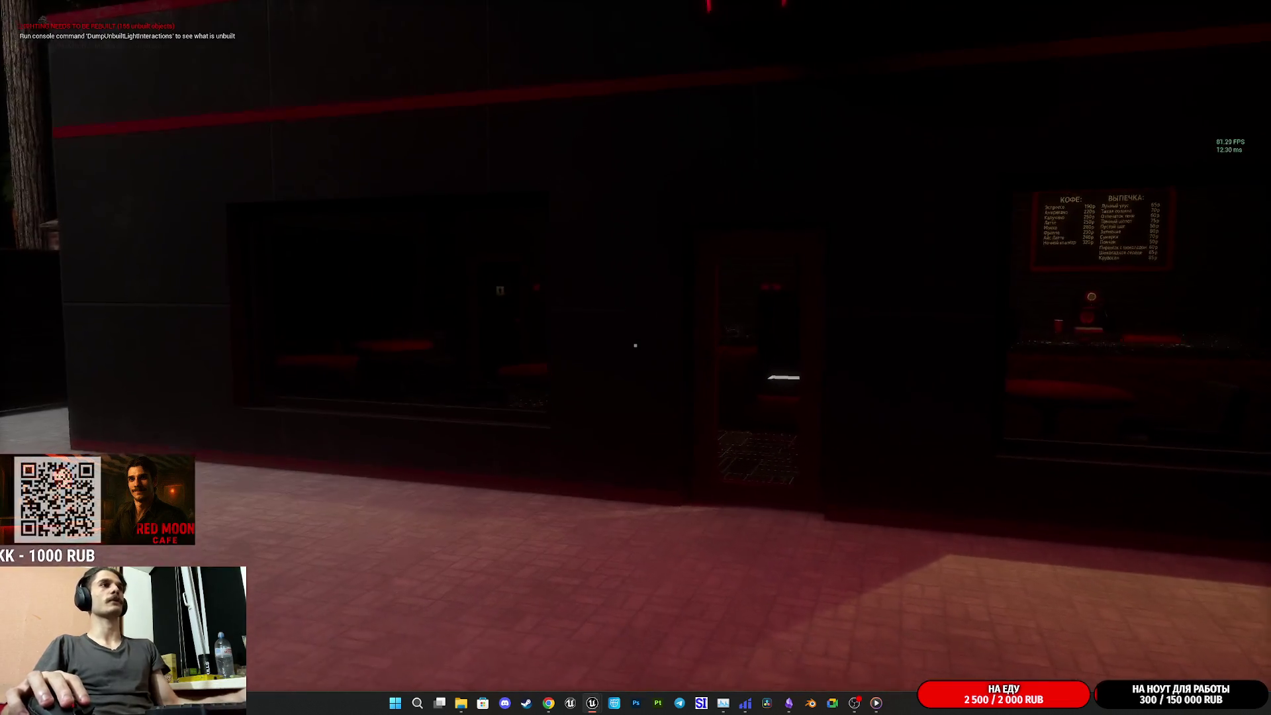
key("w")
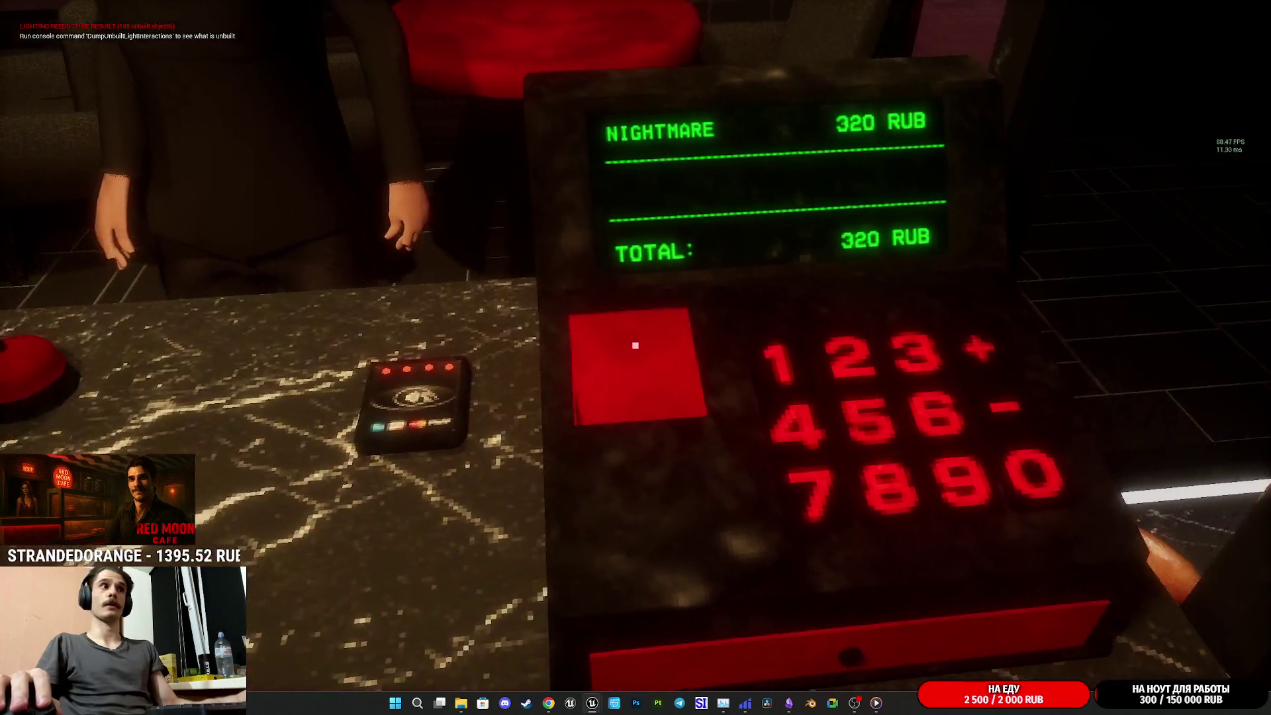
left_click(635, 345)
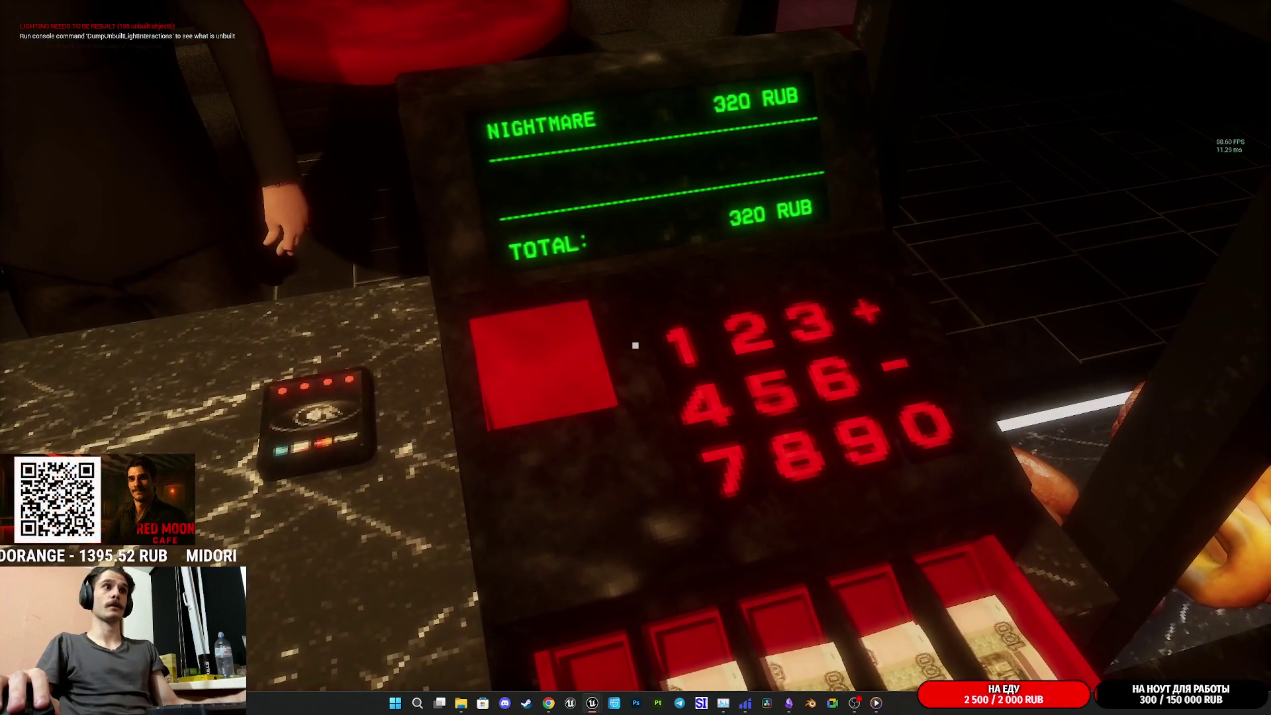
left_click(636, 345)
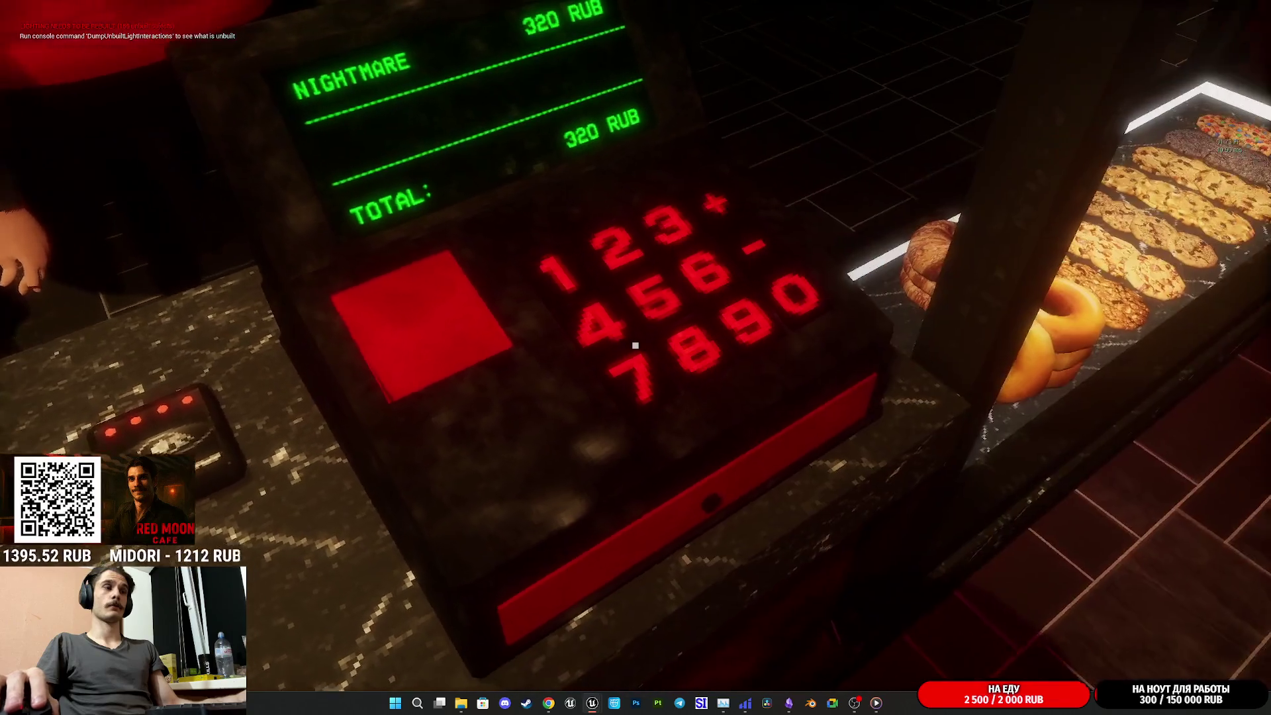
left_click(636, 345)
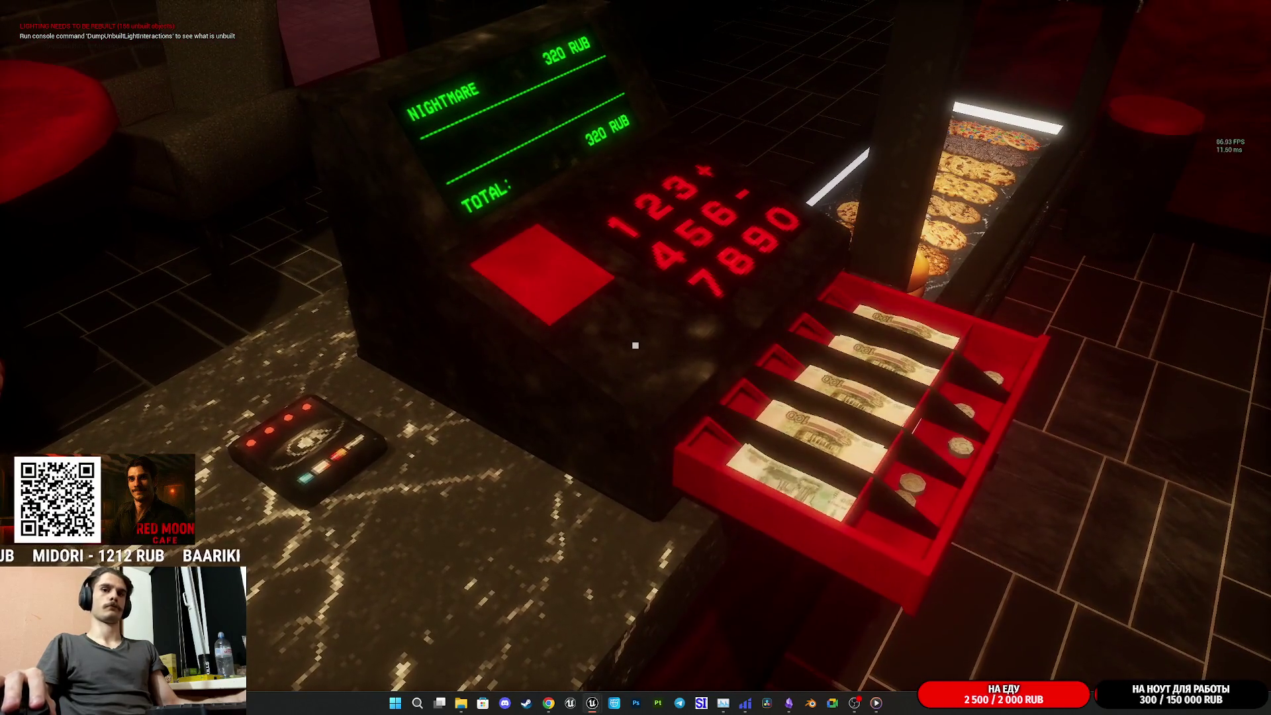
left_click(635, 345)
key("Escape")
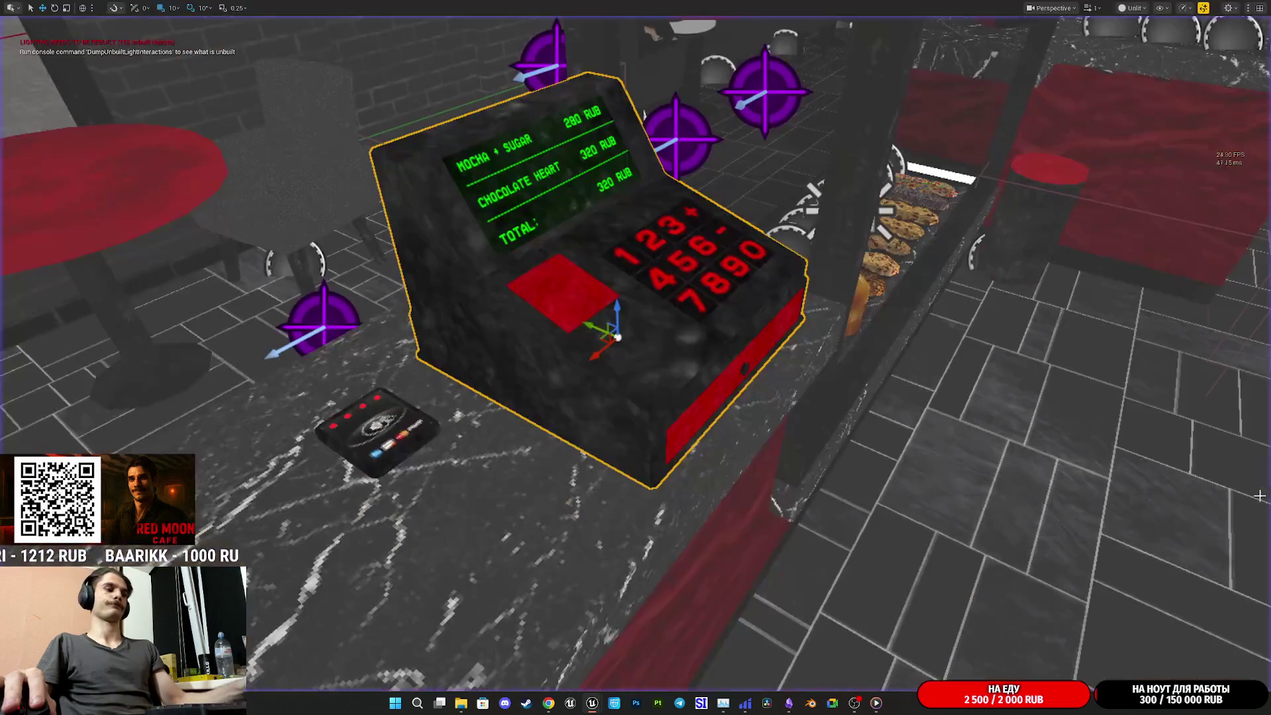
Leave fullscreen, return to Cash_RegisterBP, and preview the Cash_Register_Open and Cash_Register_Close sounds
key("F11")
mouse_move(593, 702)
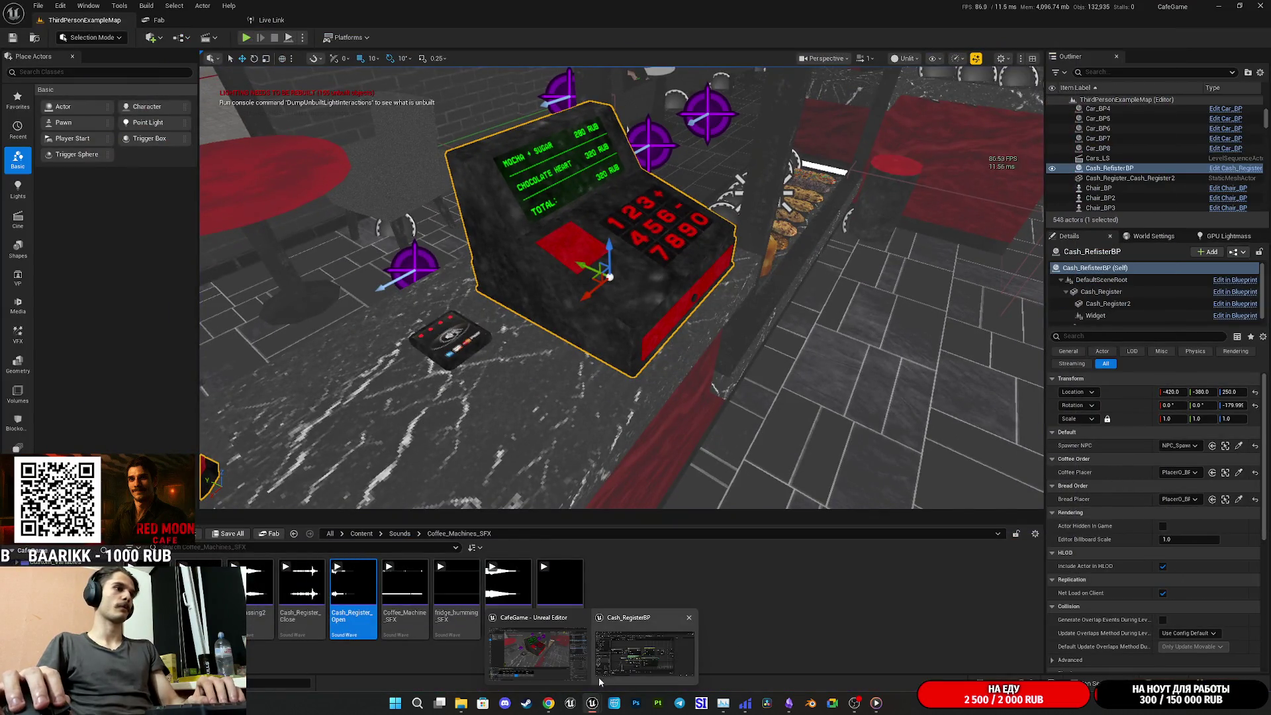
left_click(602, 675)
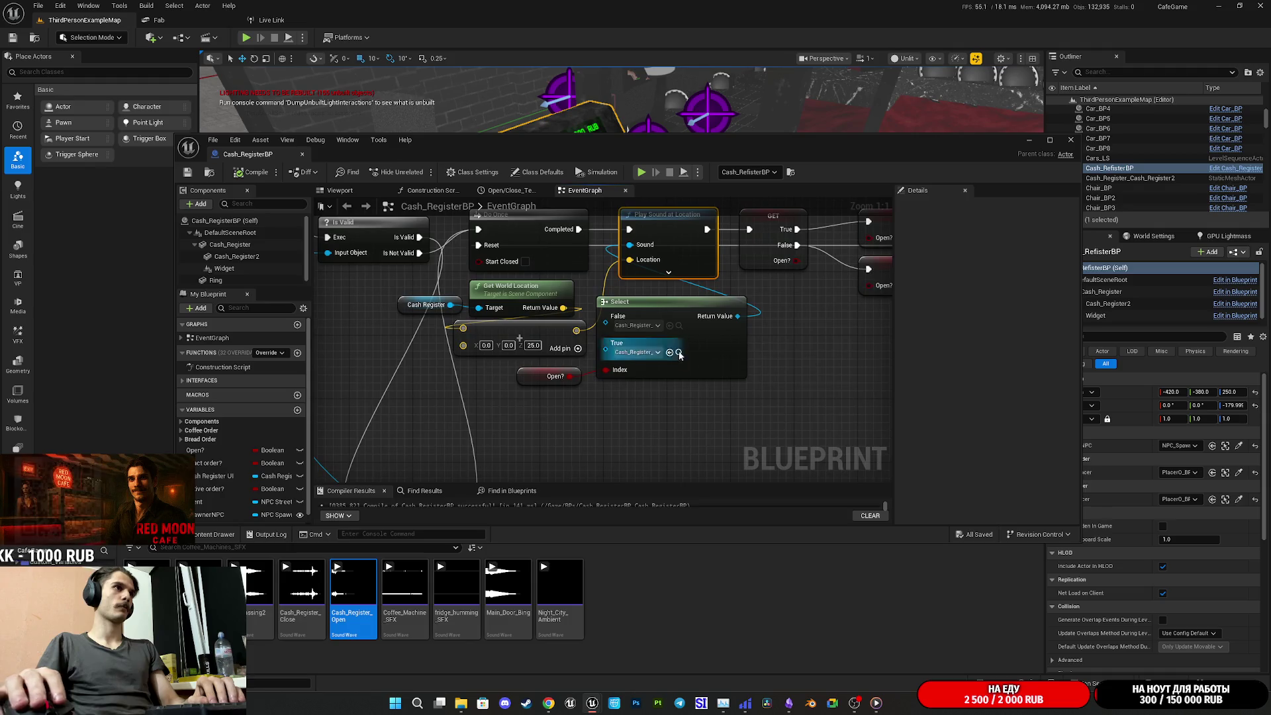
left_click(353, 584)
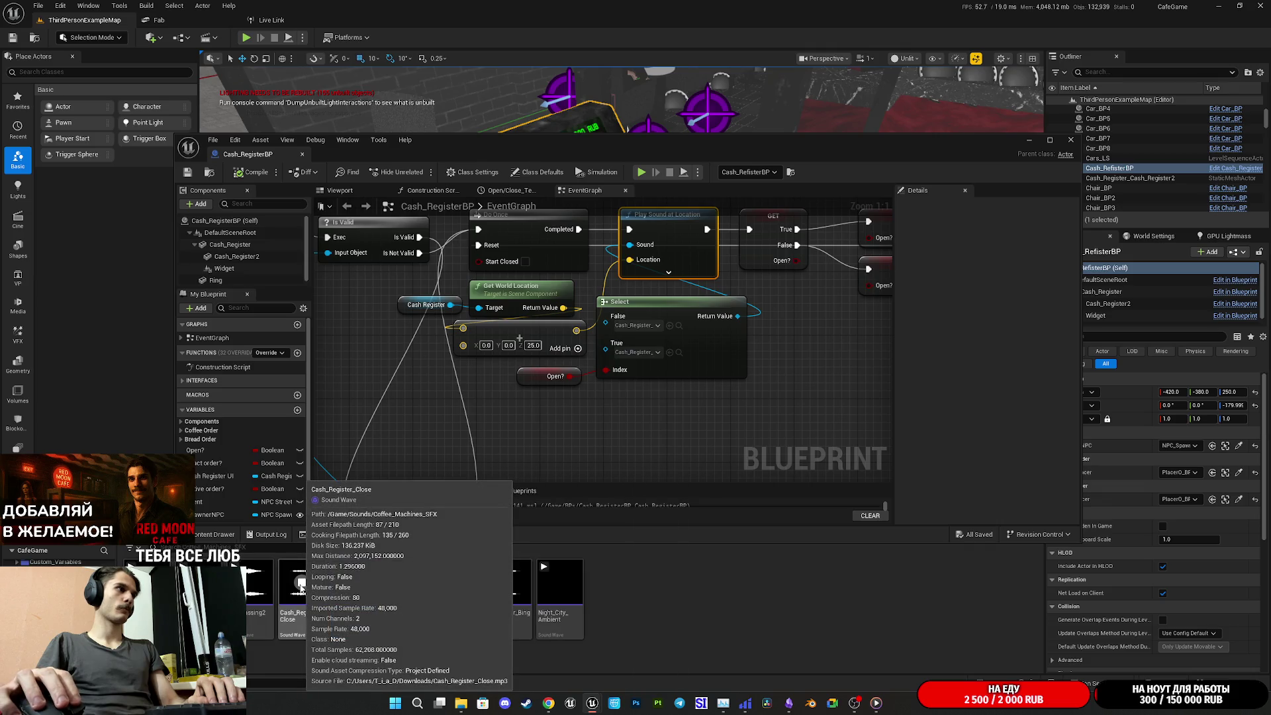
left_click(301, 585)
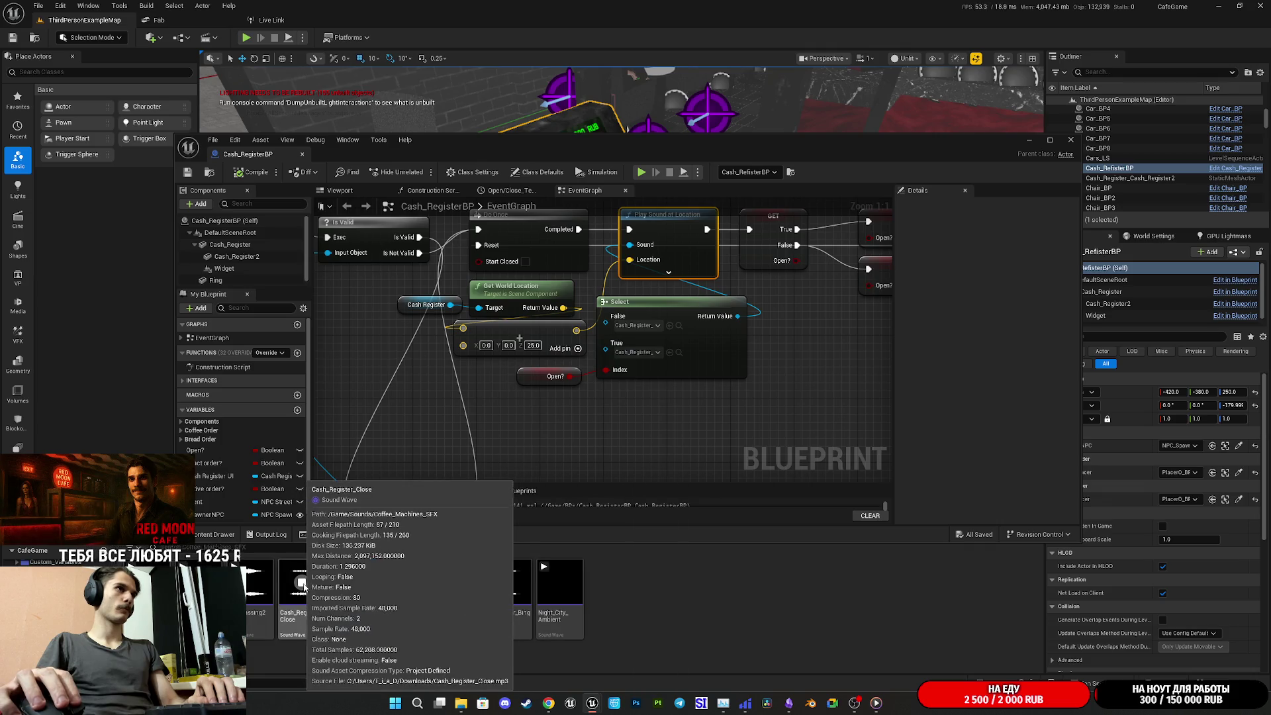
mouse_move(788, 705)
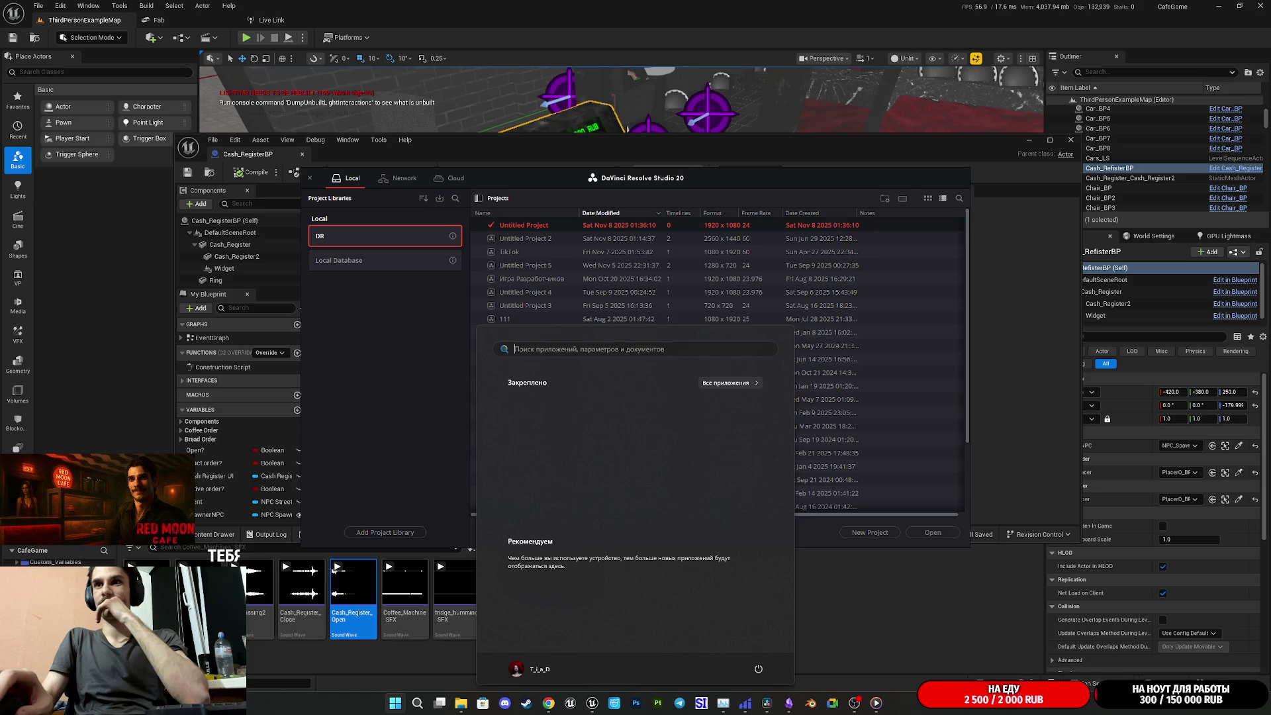
Open Untitled Project 2 from DaVinci Resolve's Project Manager
left_click(548, 703)
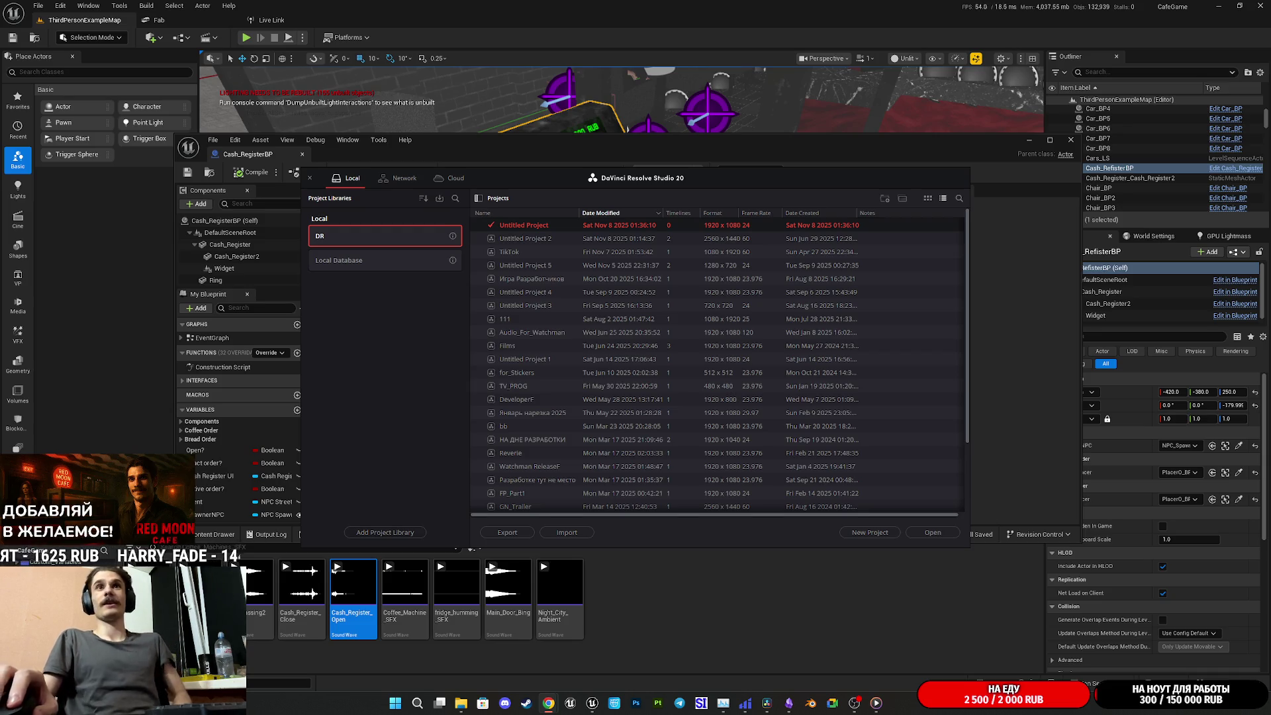
double_click(534, 241)
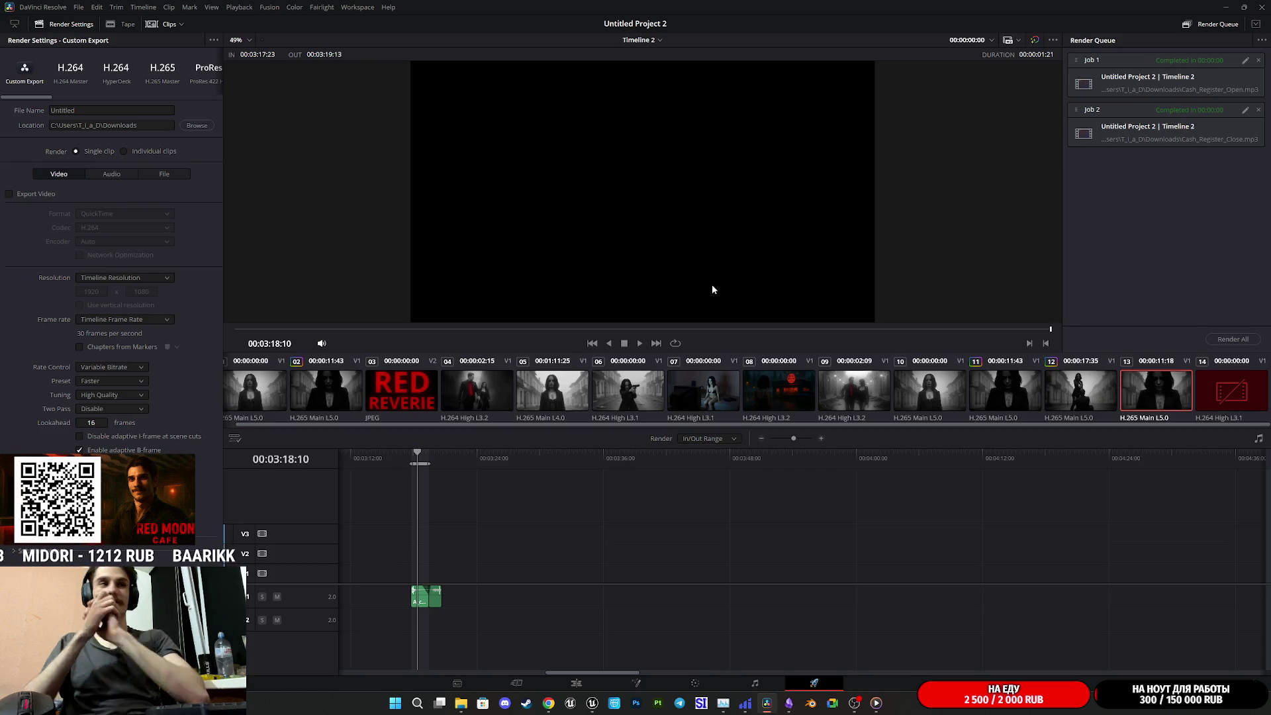
Play the cash register audio on Timeline 2 from its start
left_click(430, 457)
key("space")
key("ctrl+equal")
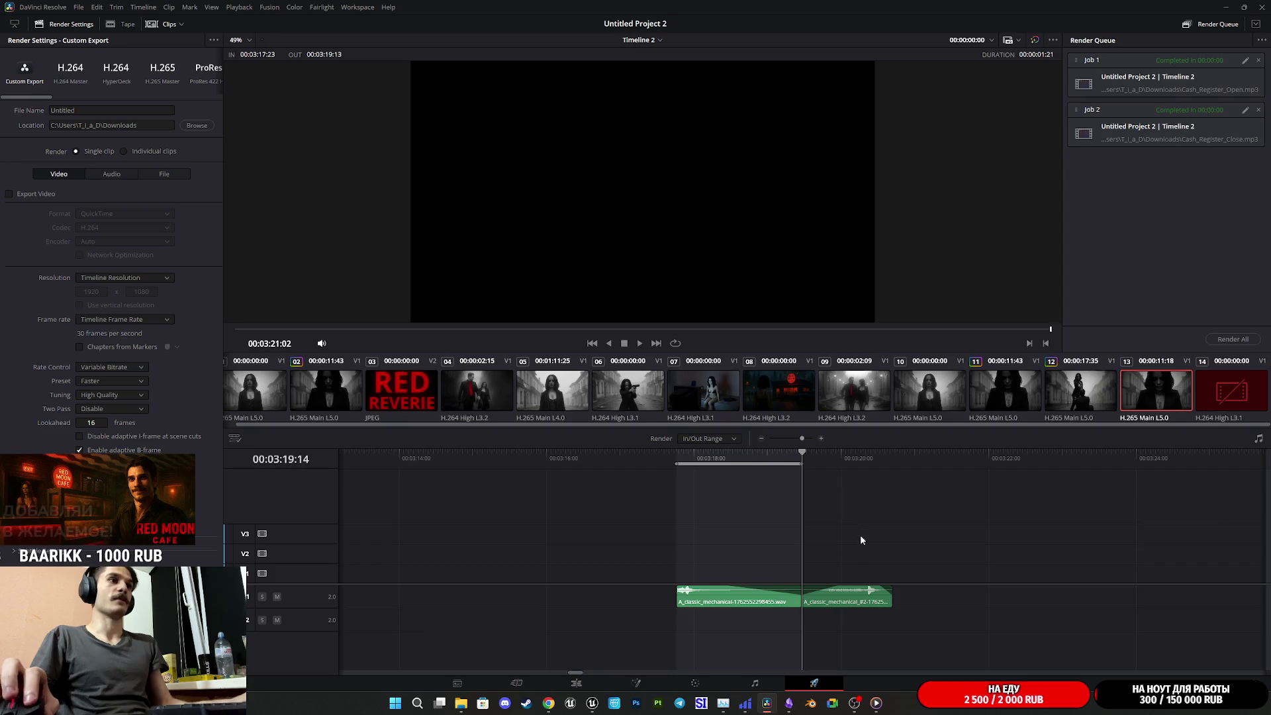
End the Unreal play session, restore the editor view, and return to Resolve's cash register clips
key("alt+Tab")
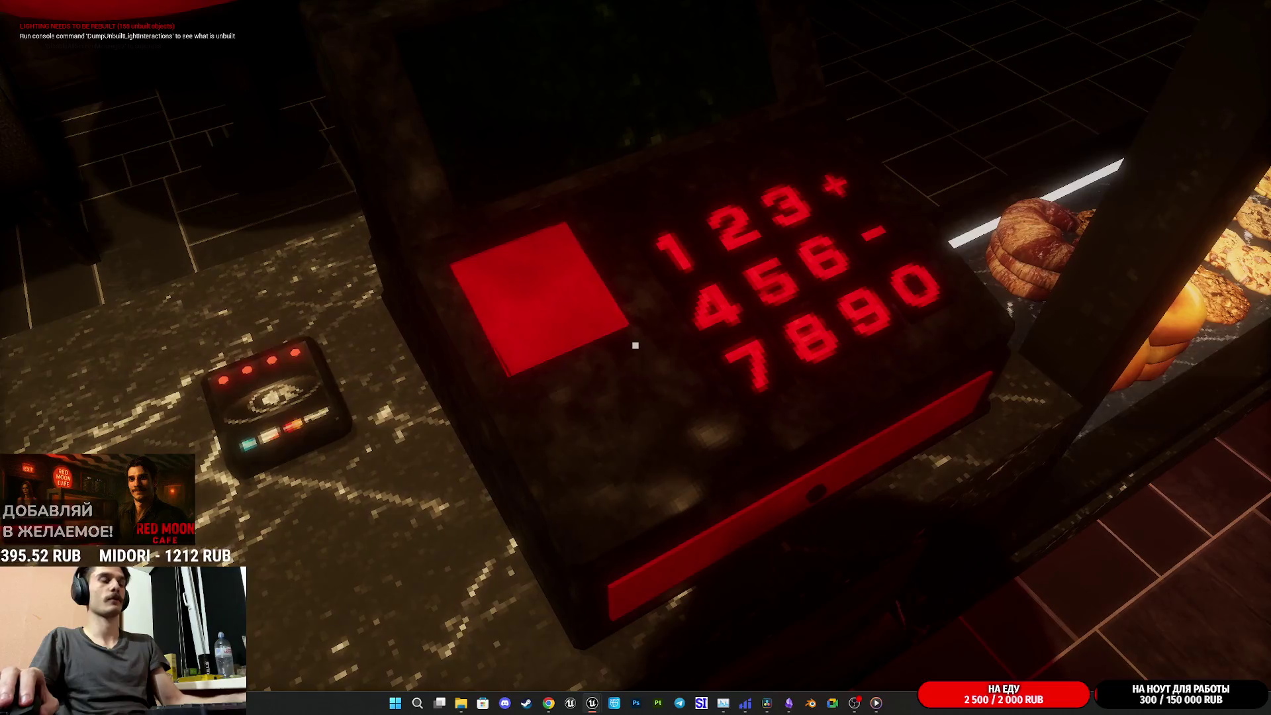
key("Escape")
key("F11")
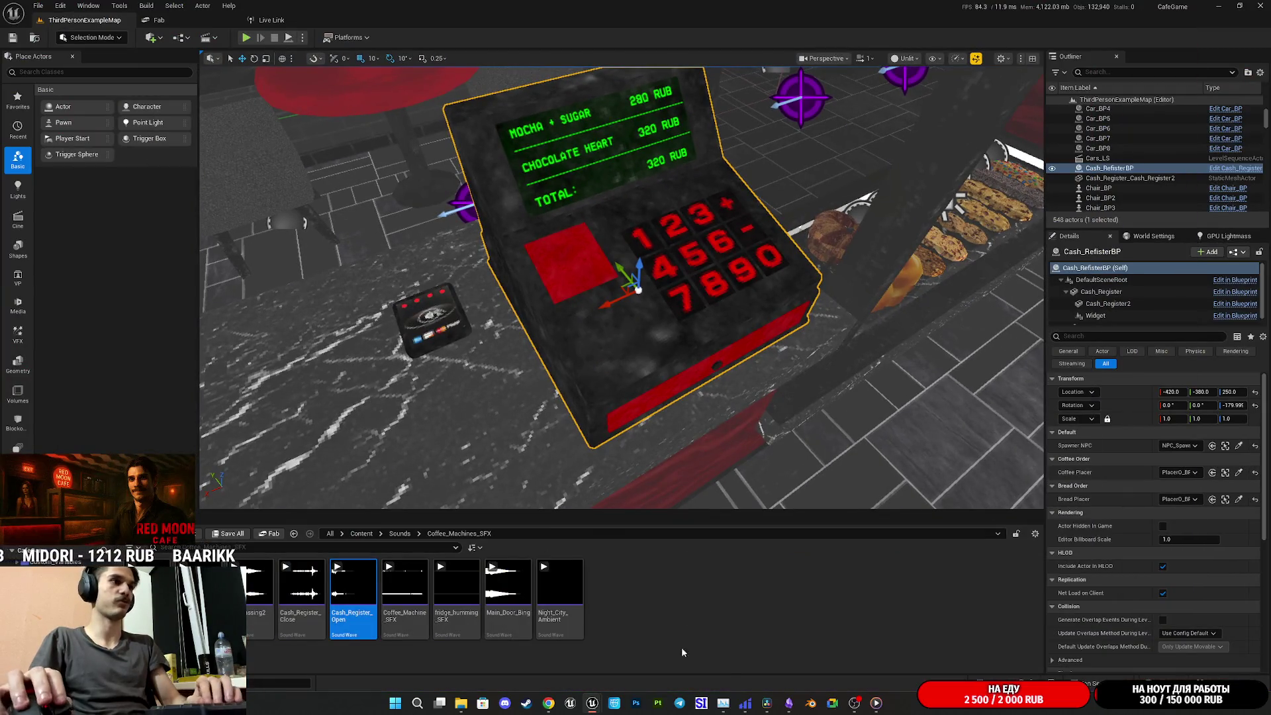
mouse_move(766, 703)
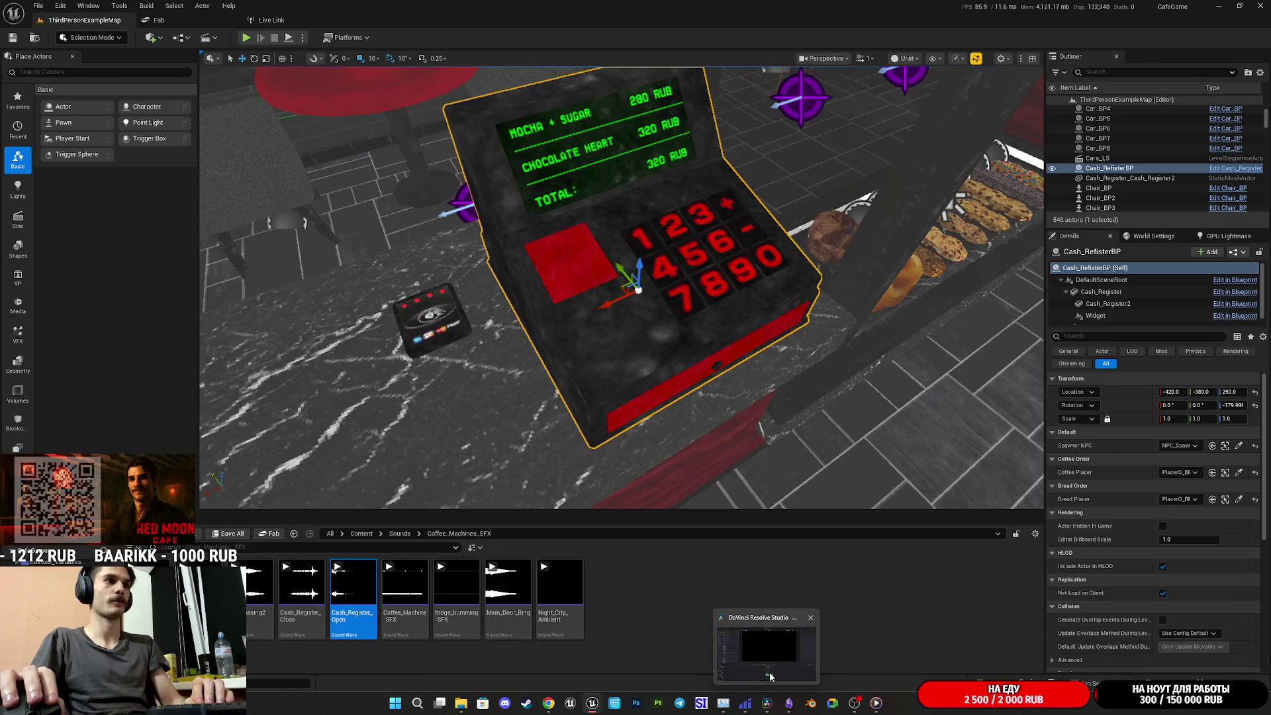
left_click(770, 677)
left_click(698, 502)
Replay and scrub the two cash register clips, select the second one, and switch to Deliver
left_click(694, 501)
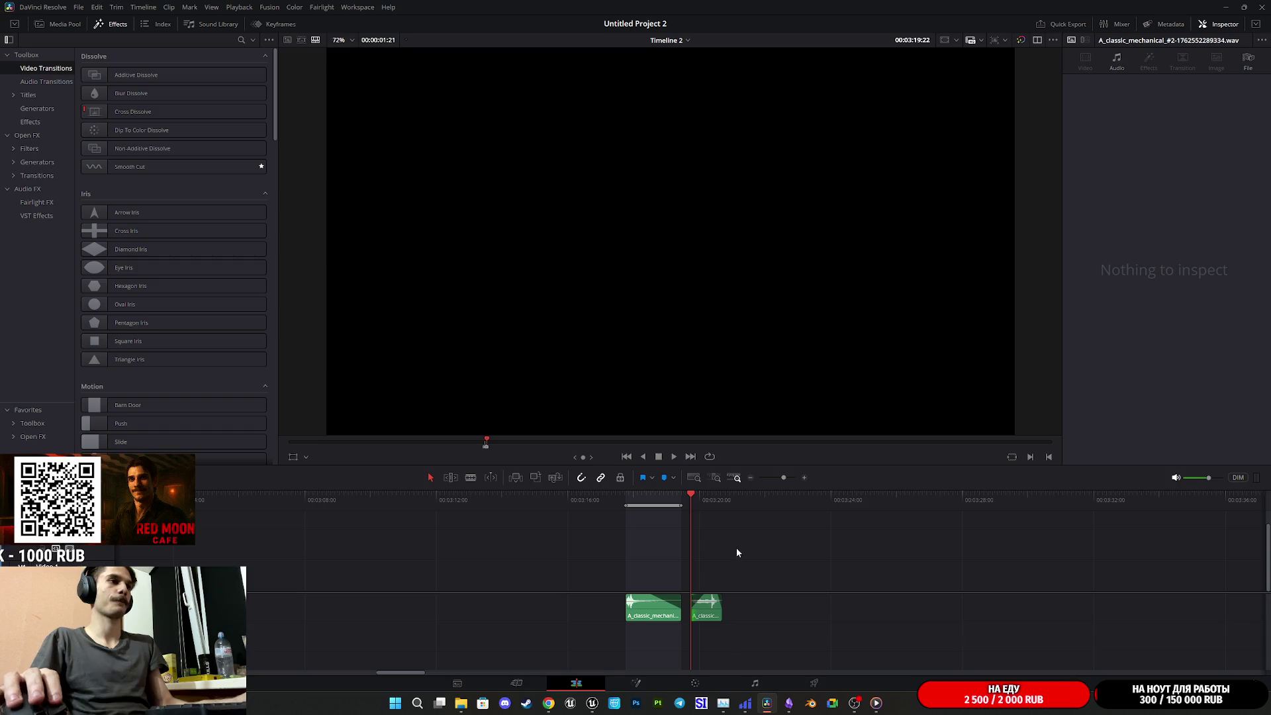
left_click(78, 7)
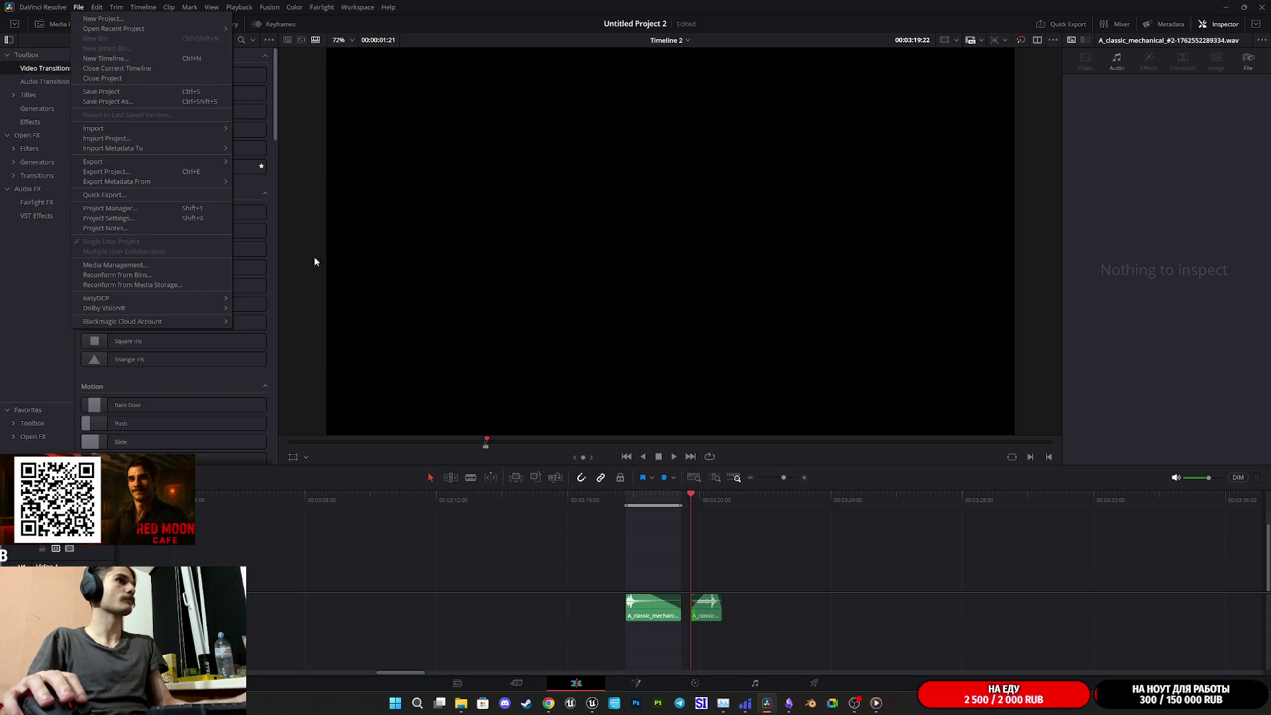
left_click(733, 545)
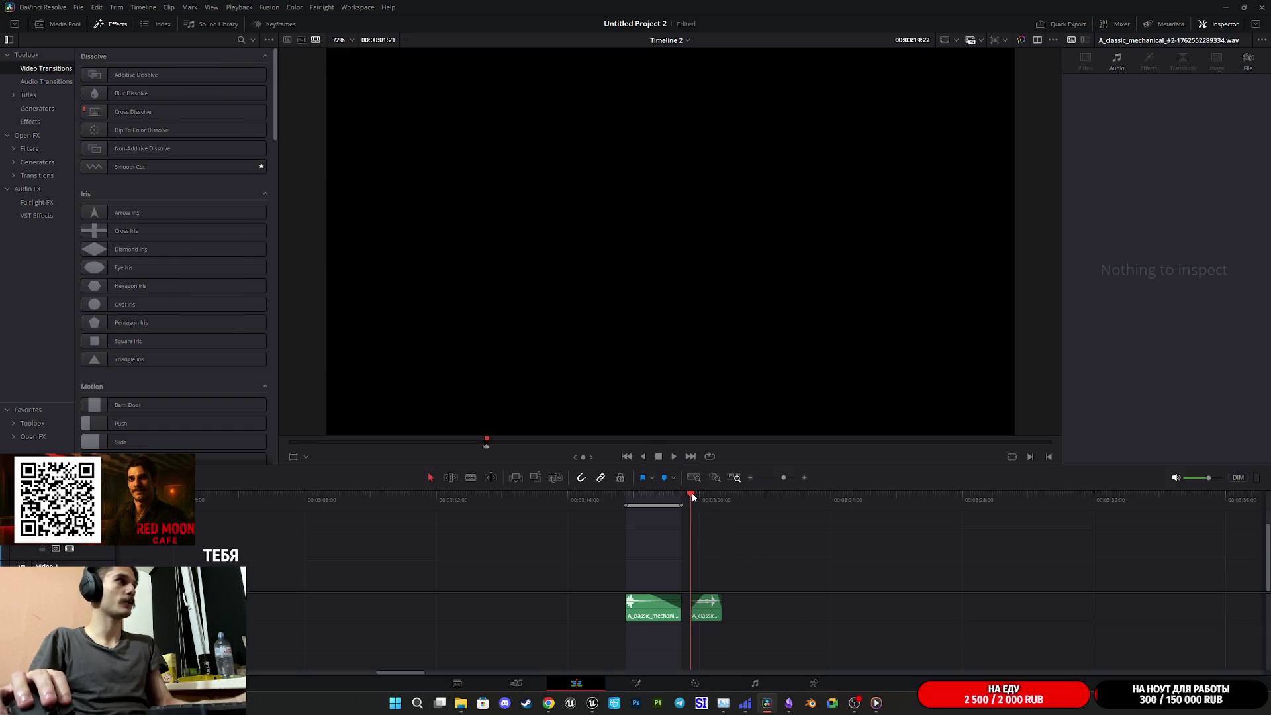
key("space")
key("space")
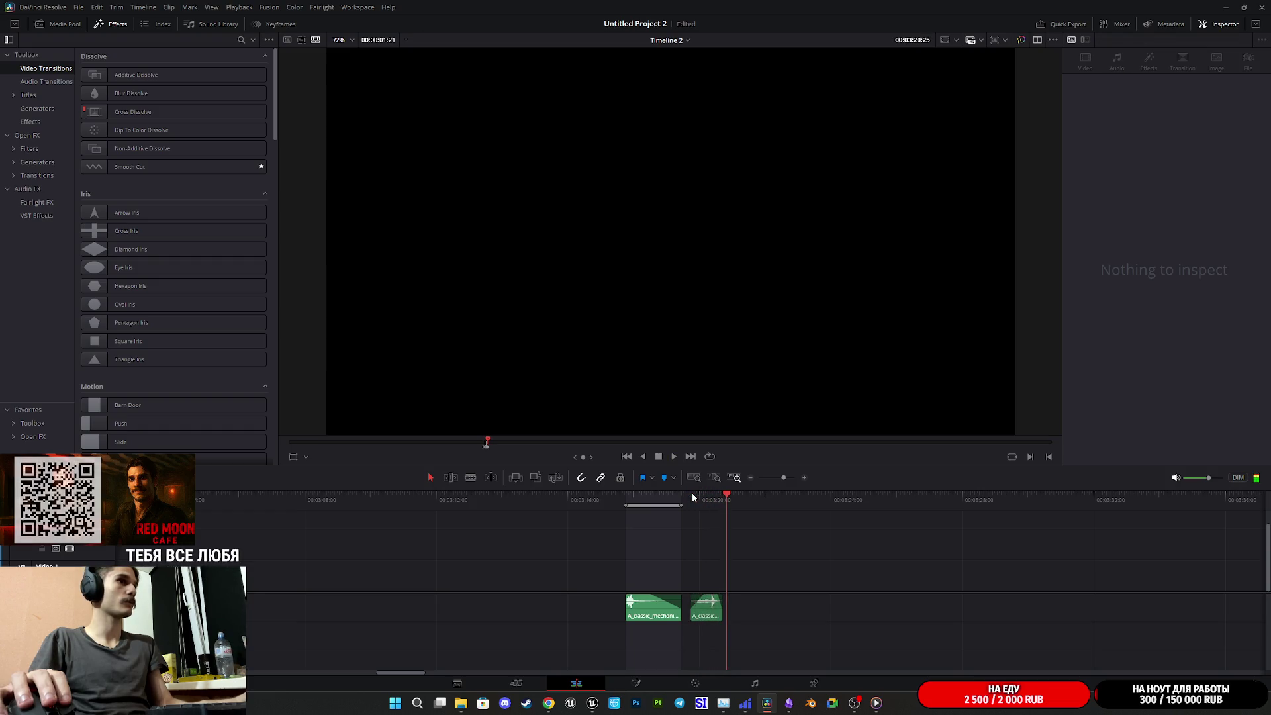
left_click(690, 494)
key("space")
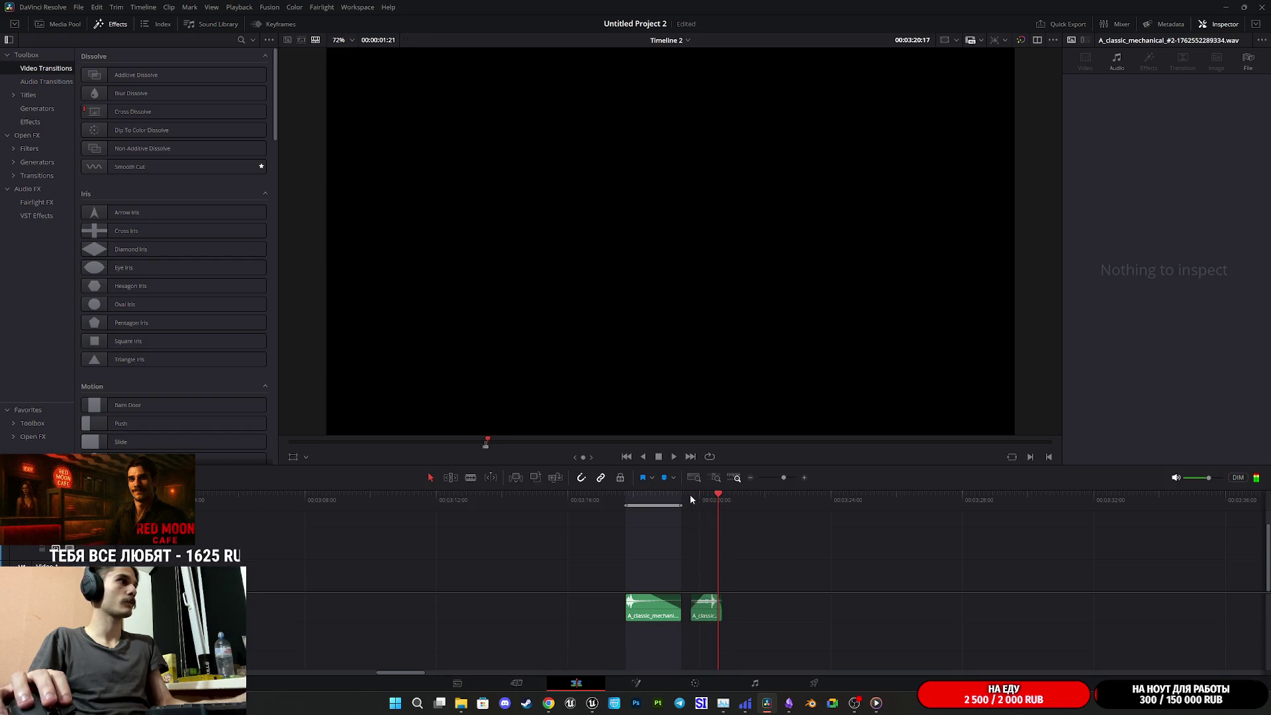
mouse_move(702, 497)
left_mouse_down()
mouse_move(713, 495)
mouse_move(695, 513)
mouse_move(713, 510)
mouse_move(692, 523)
left_mouse_up()
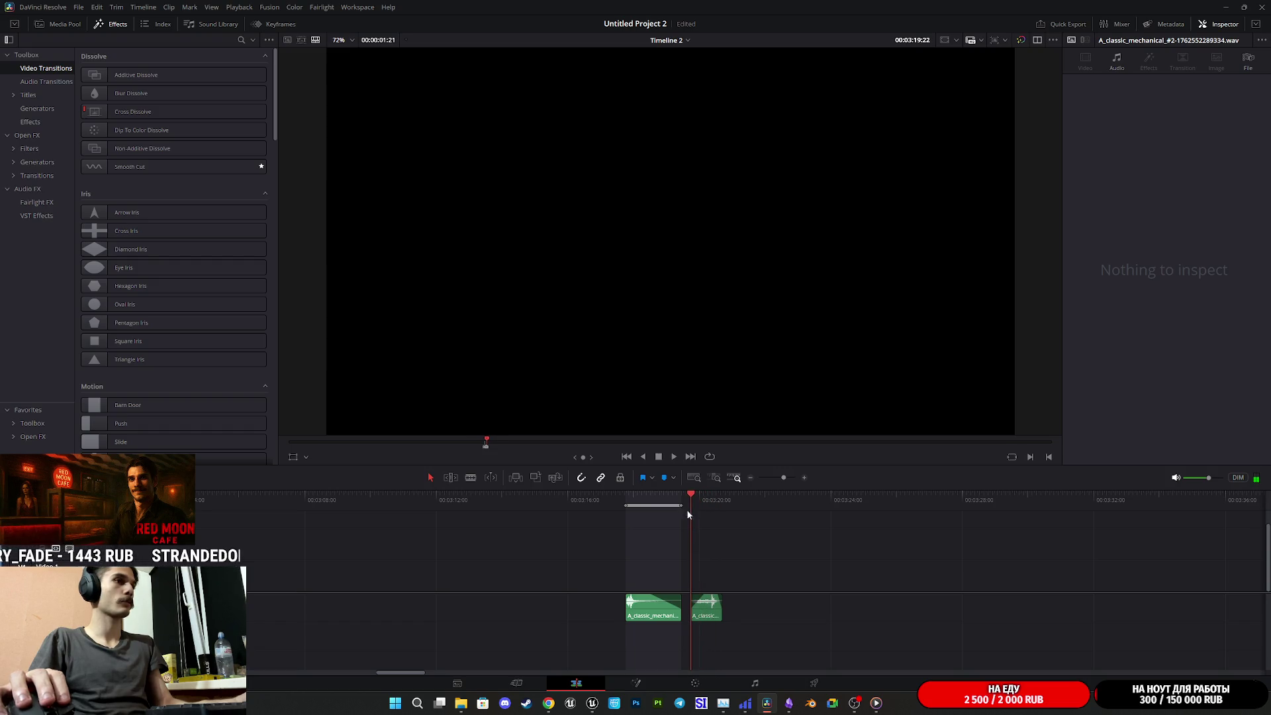
key("alt+f")
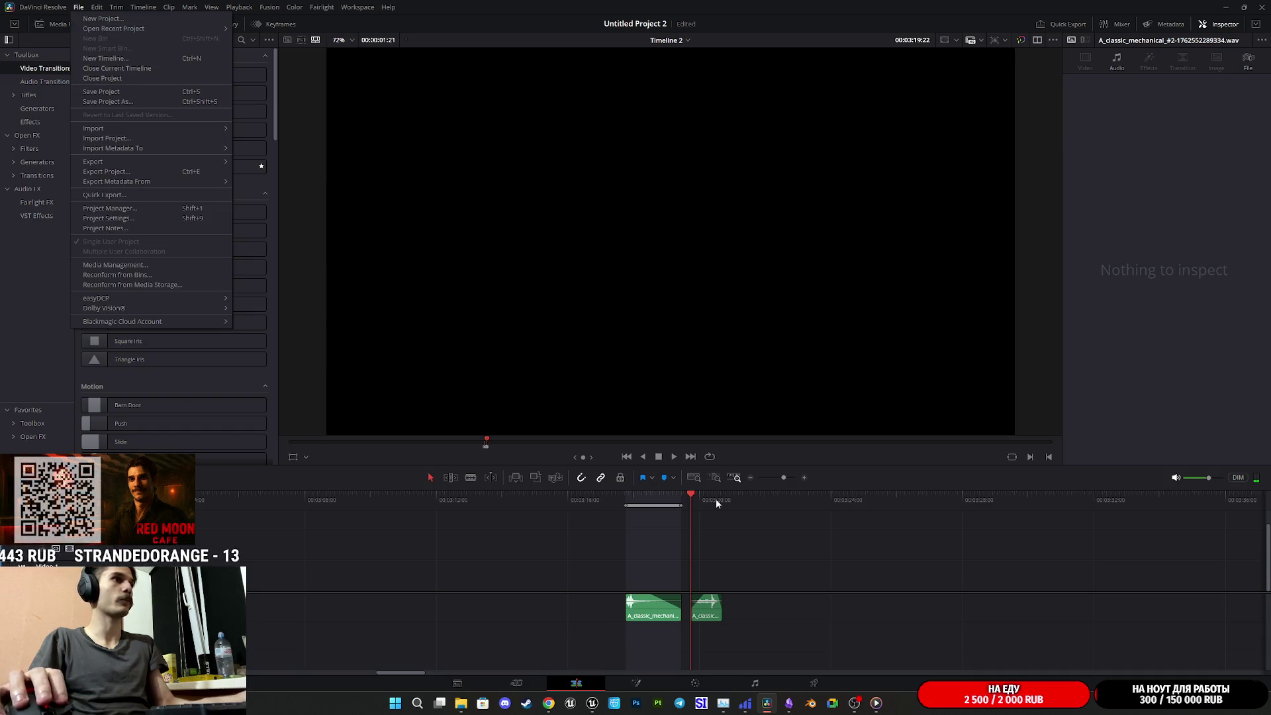
left_click(700, 507)
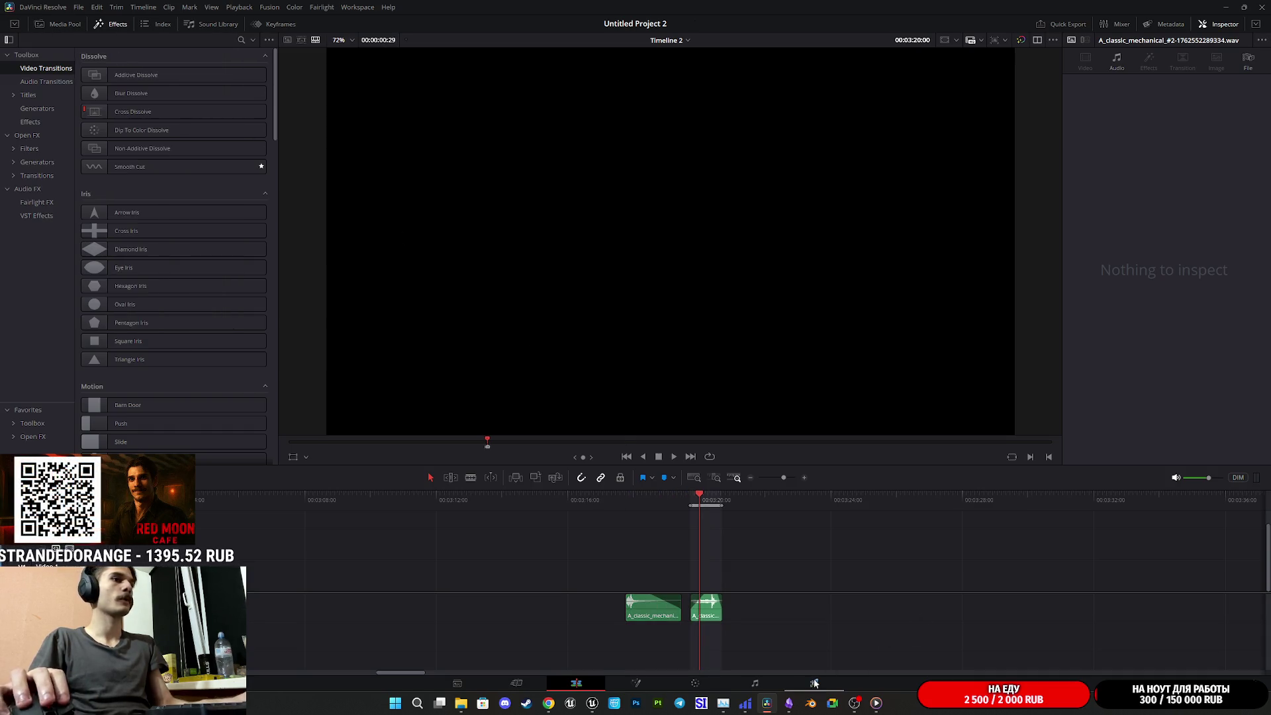
left_click(816, 682)
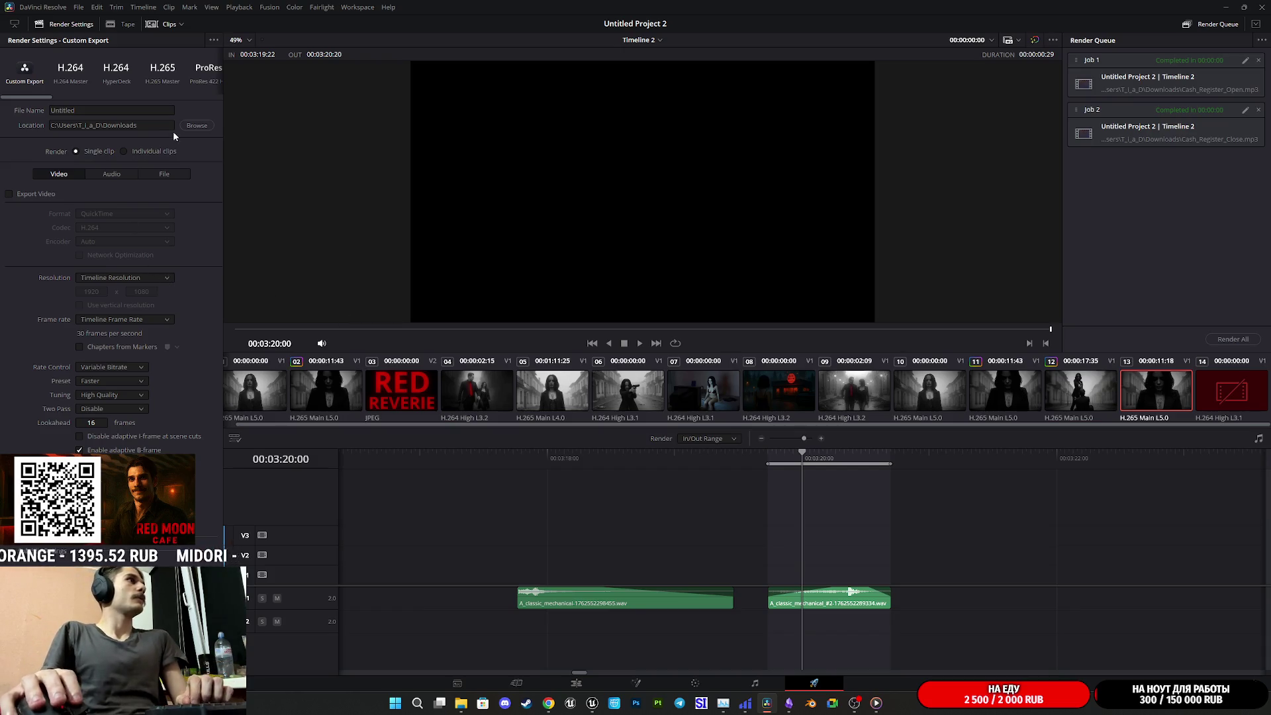
Set the audio export format to MP3 and overwrite Cash_Register_Close.mp3 as the render target
left_click(124, 214)
left_click(94, 279)
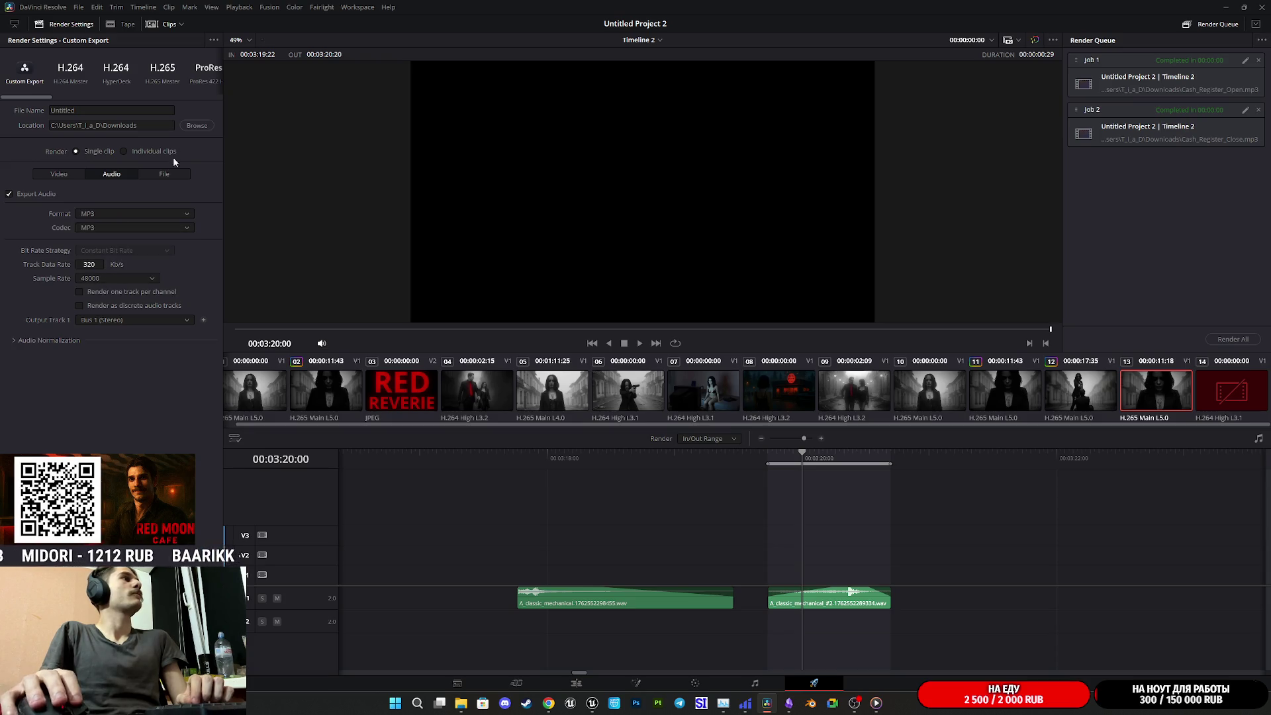
left_click(197, 126)
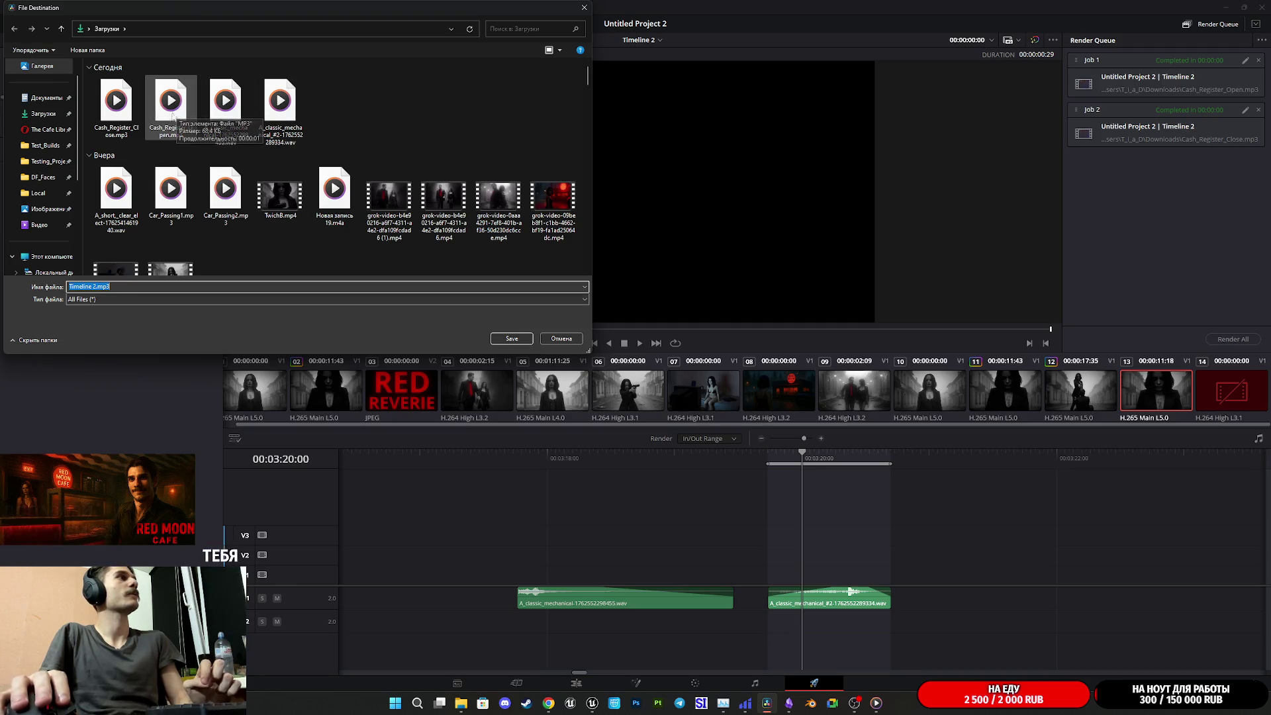
left_click(116, 102)
left_click(511, 339)
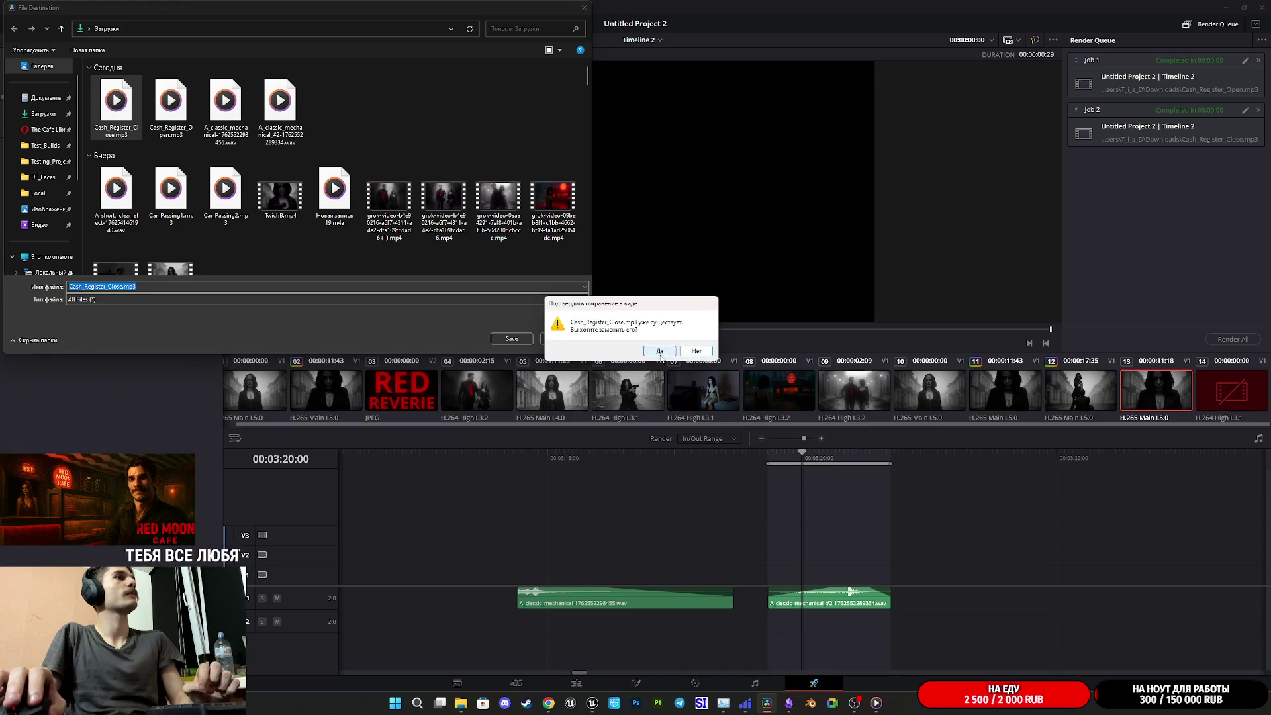
left_click(660, 352)
mouse_move(593, 703)
left_click(630, 658)
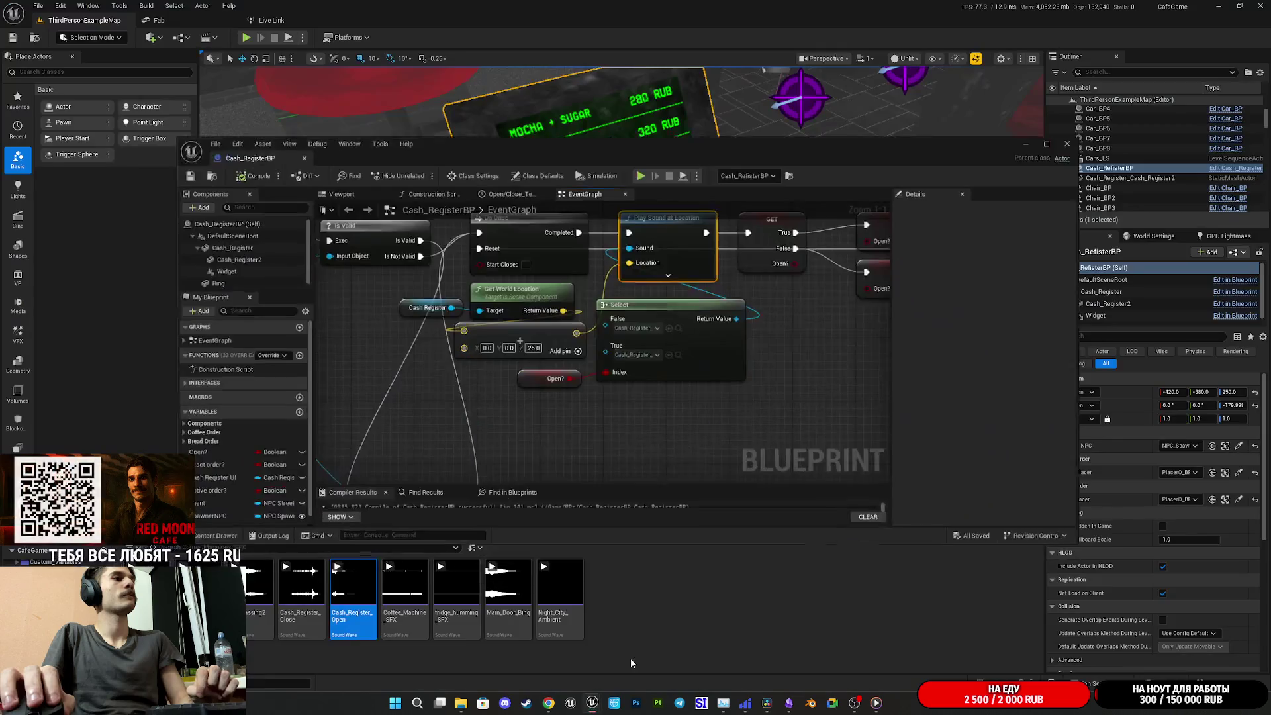
Reimport the Cash_Register_Close sound asset from the new MP3
left_click(302, 615)
left_click(302, 614)
right_click(302, 620)
left_click(306, 655)
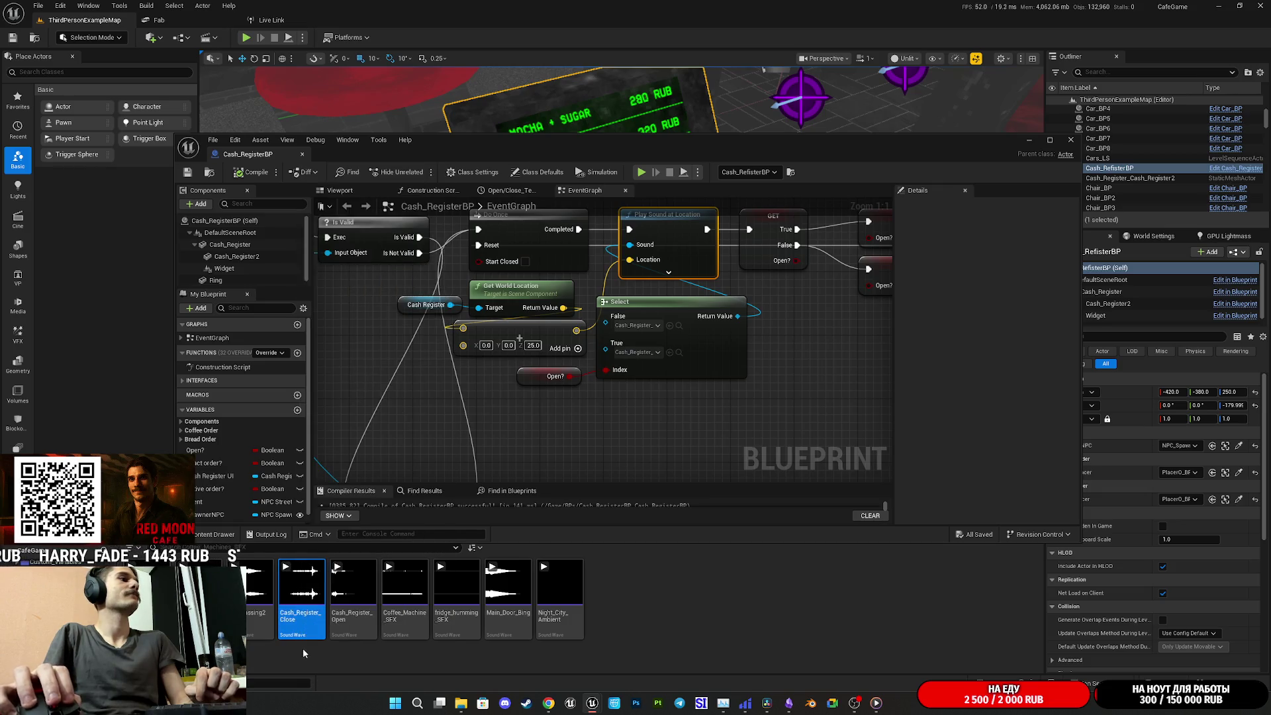
right_click(302, 619)
left_click(354, 264)
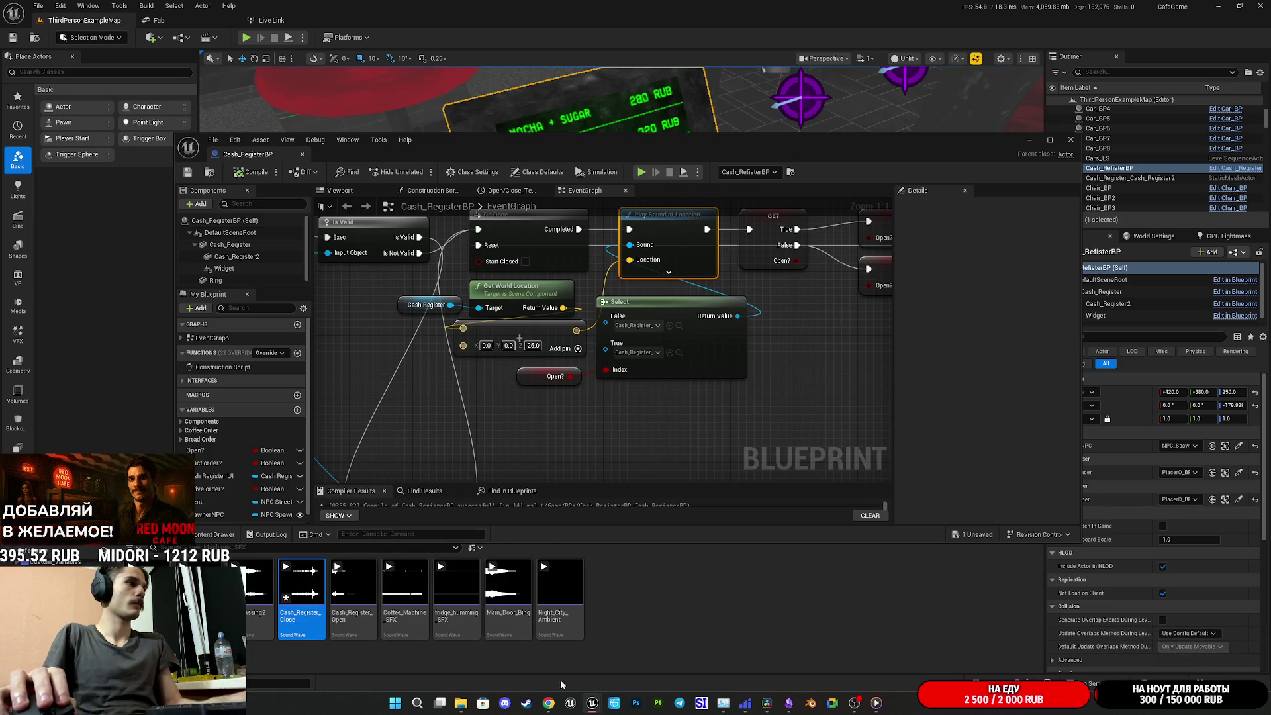
Play the reimported Cash_Register_Close sound, then replay the close clip in DaVinci Resolve
mouse_move(592, 701)
left_click(624, 665)
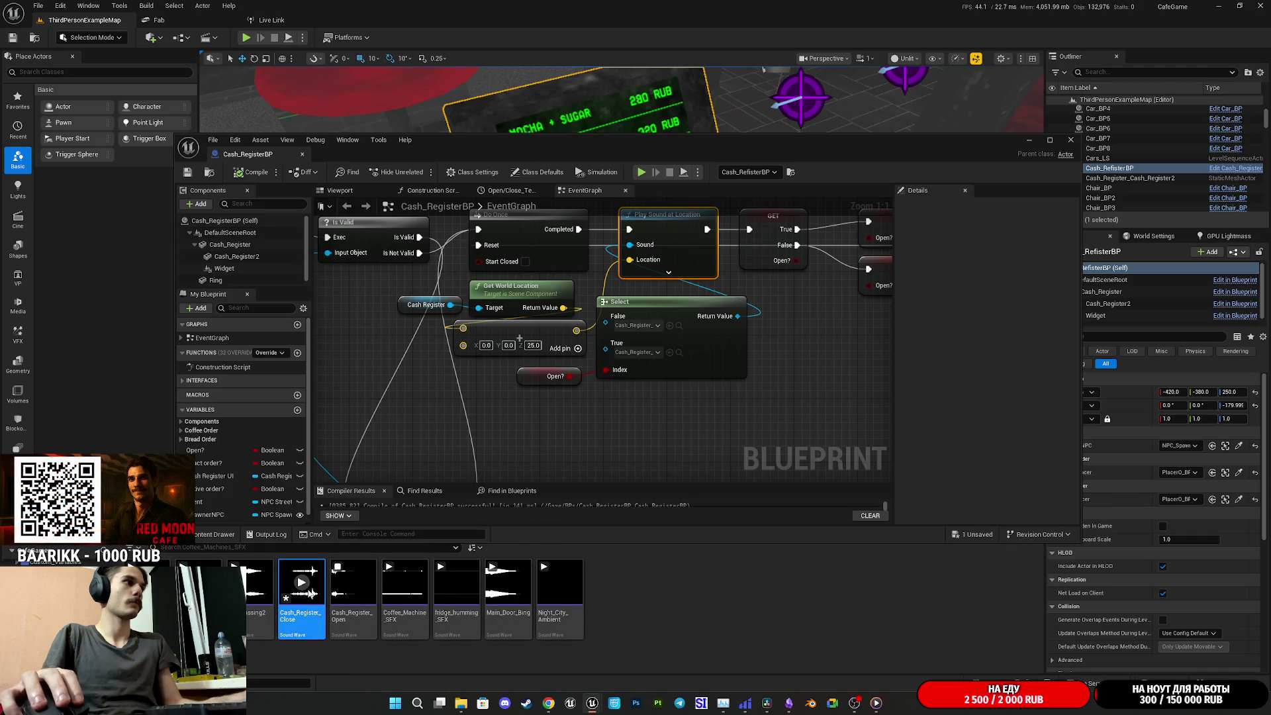
left_click(286, 567)
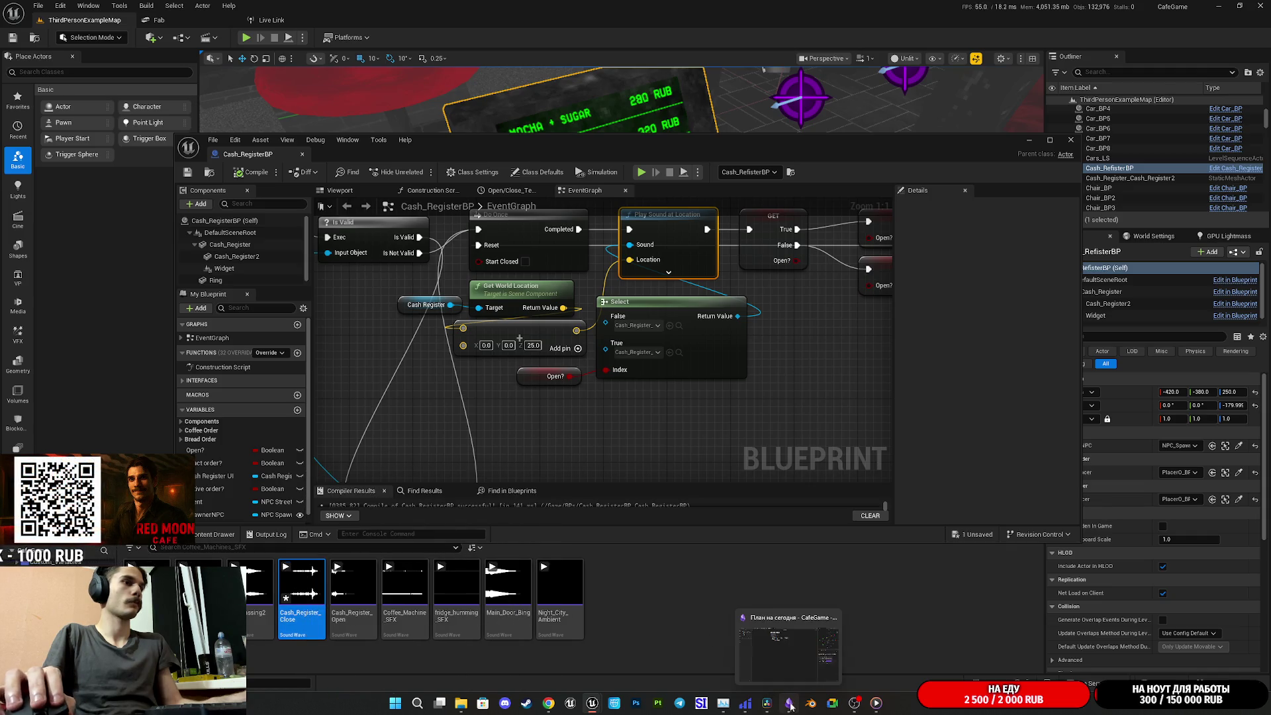
left_click(767, 703)
left_click(770, 457)
key("space")
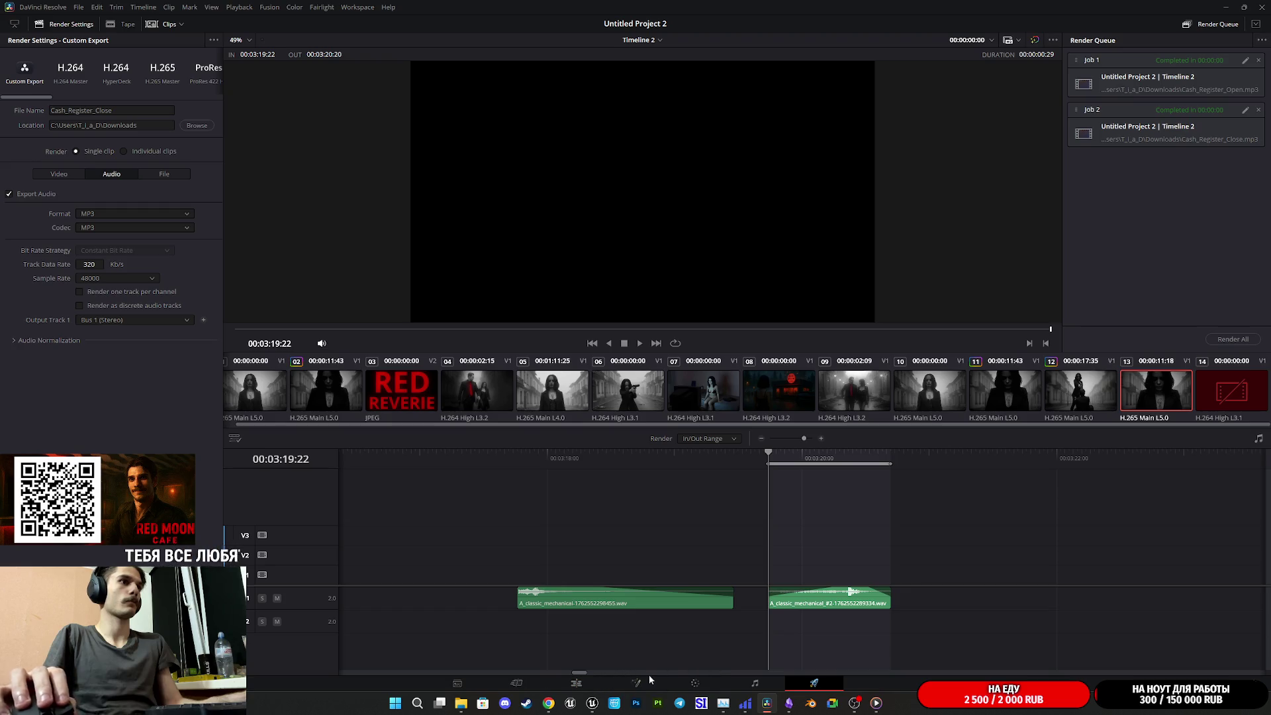
Pull the second mechanical clip's start earlier on the Edit page and preview the re-trimmed sound
key("space")
left_click(778, 458)
left_click_drag(779, 462, 794, 458)
left_click(801, 598)
left_click(605, 692)
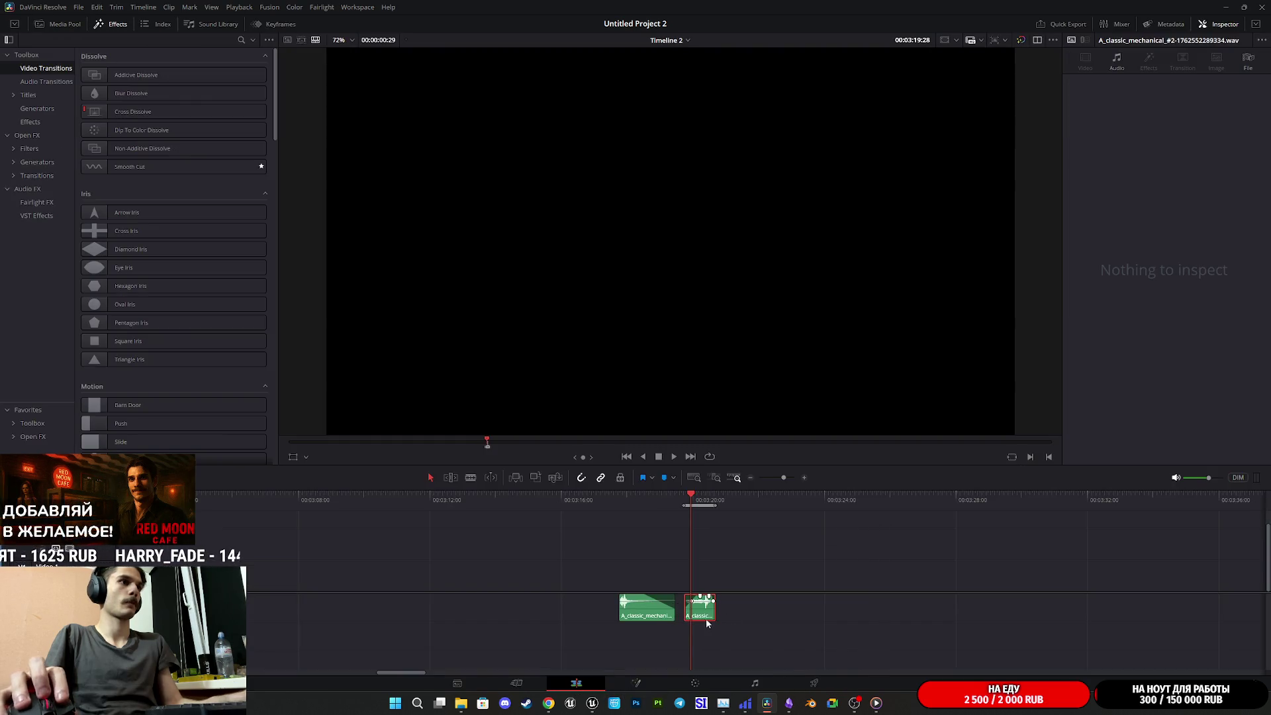
scroll(721, 617, "up", 3)
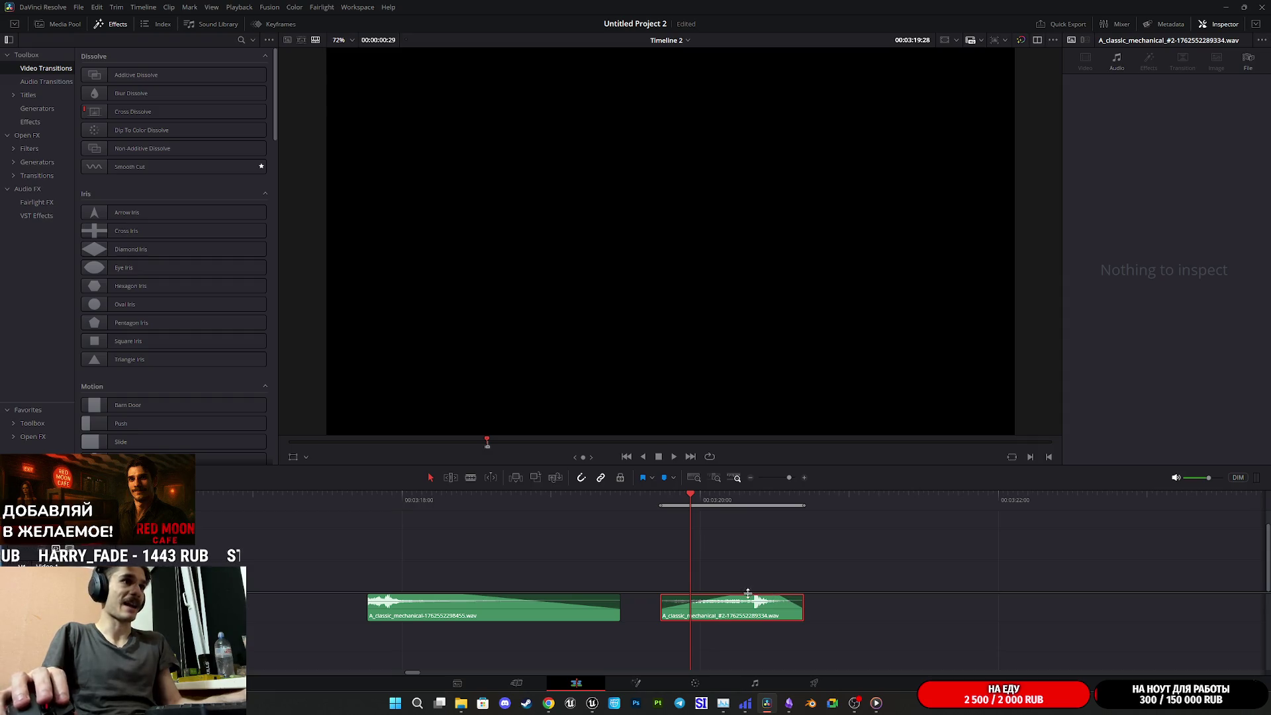
mouse_move(700, 601)
left_mouse_down()
mouse_move(663, 617)
mouse_move(690, 610)
mouse_move(680, 610)
left_mouse_up()
key("space")
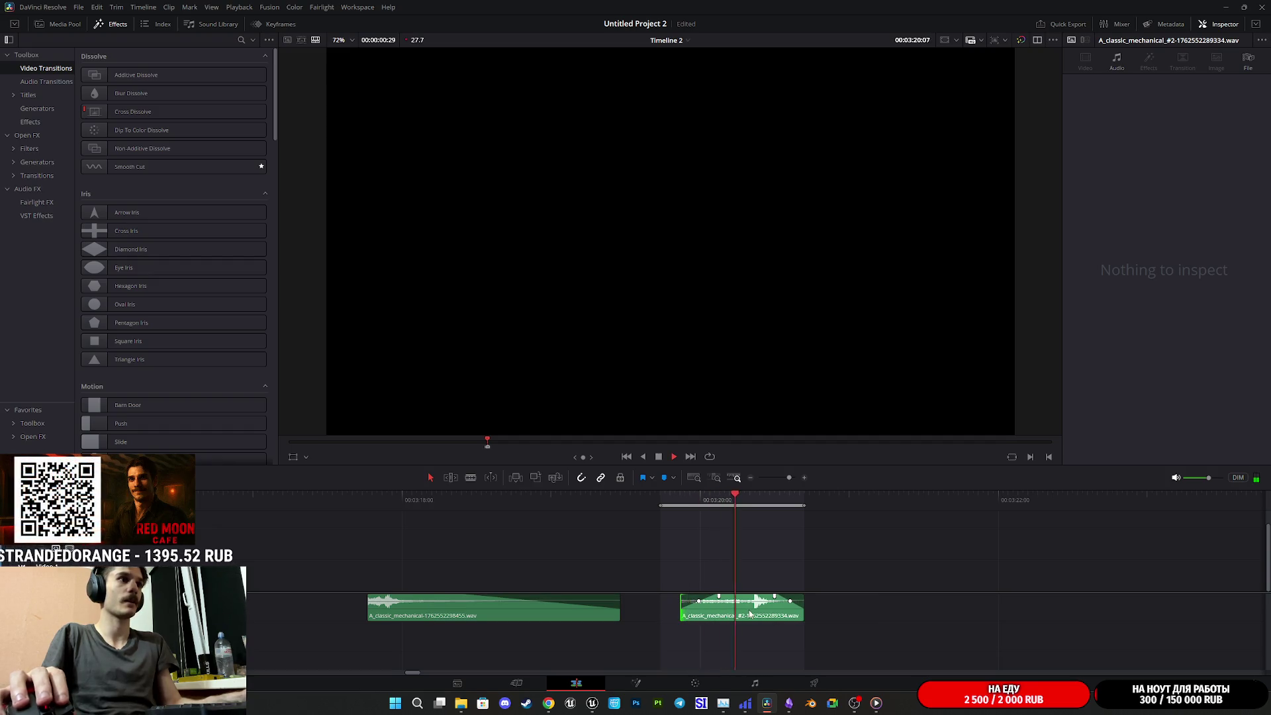
key("space")
Add the Cash_Register_Close.mp3 export to the render queue and render it
left_click(710, 500)
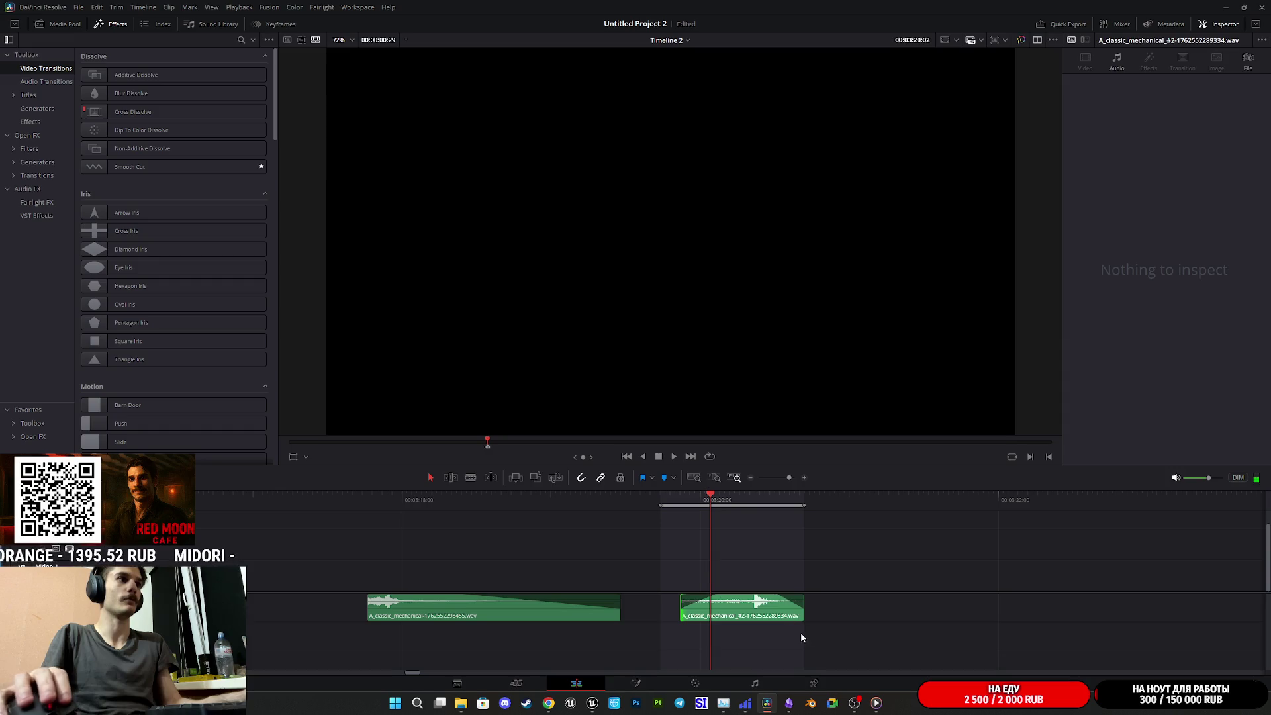
left_click(813, 683)
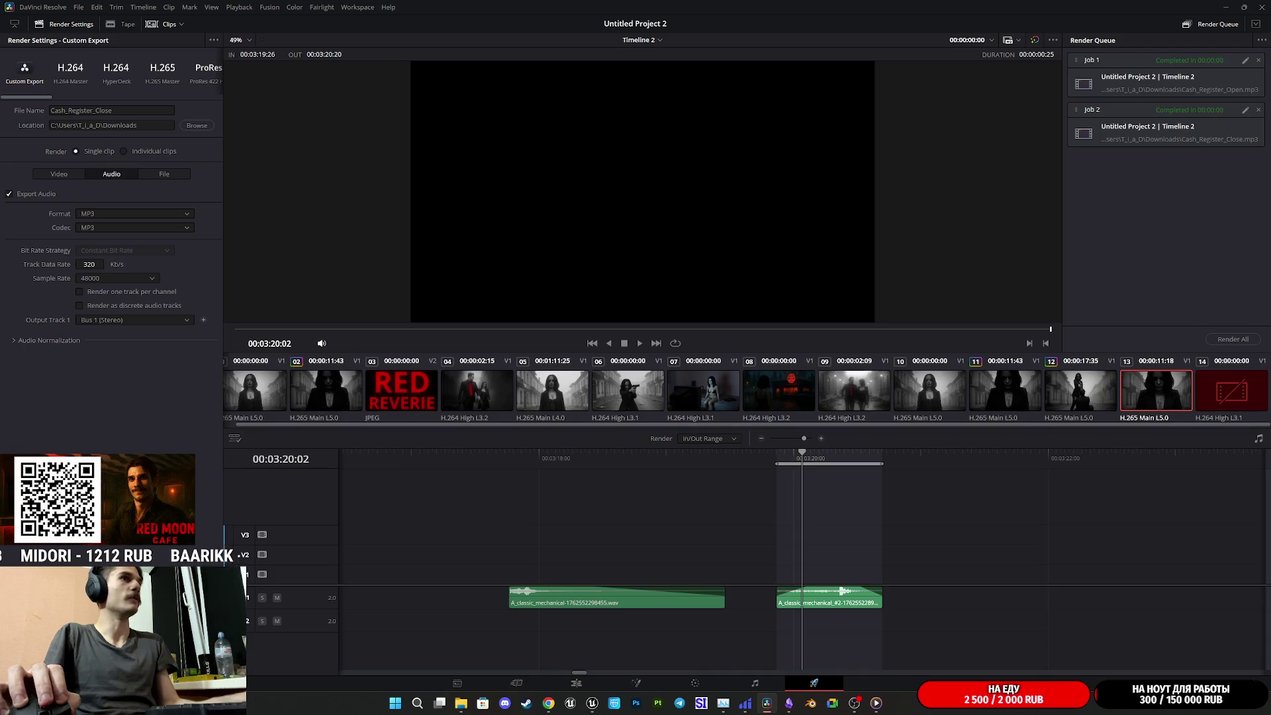
key("ctrl+shift+r")
left_click(1255, 340)
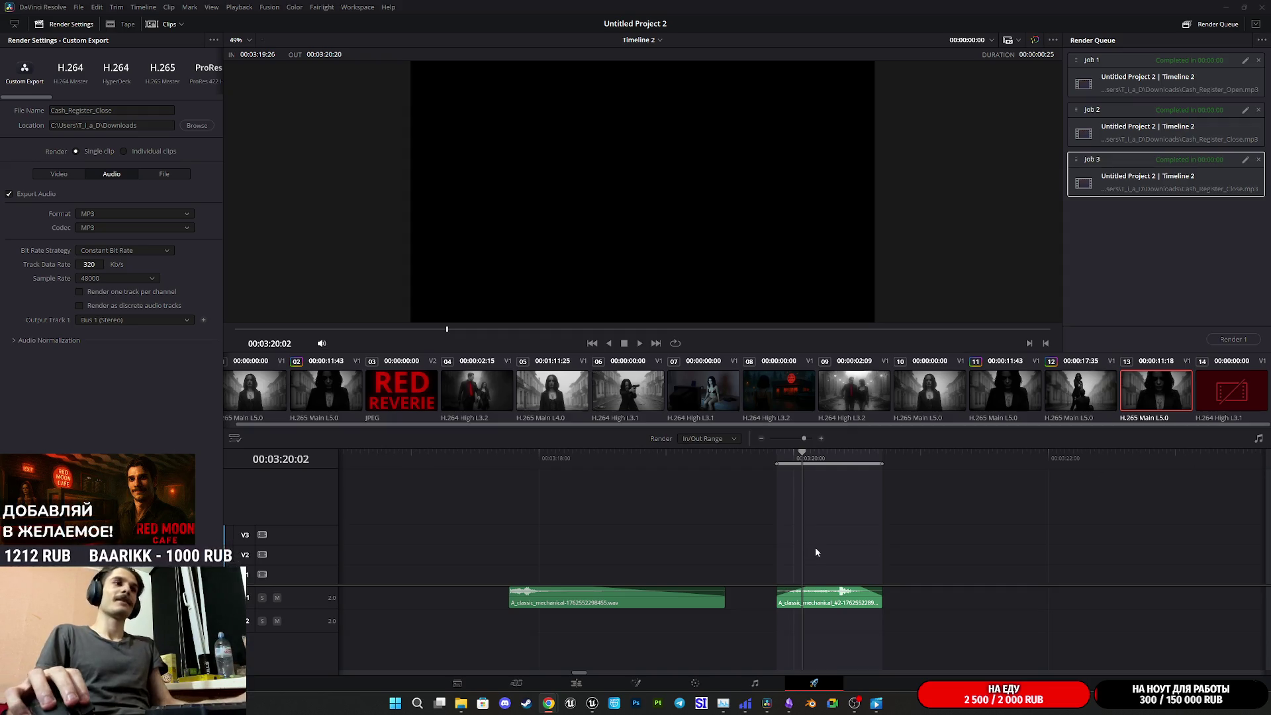
Play and scrub through the shortened close sound range to review it
left_click(778, 463)
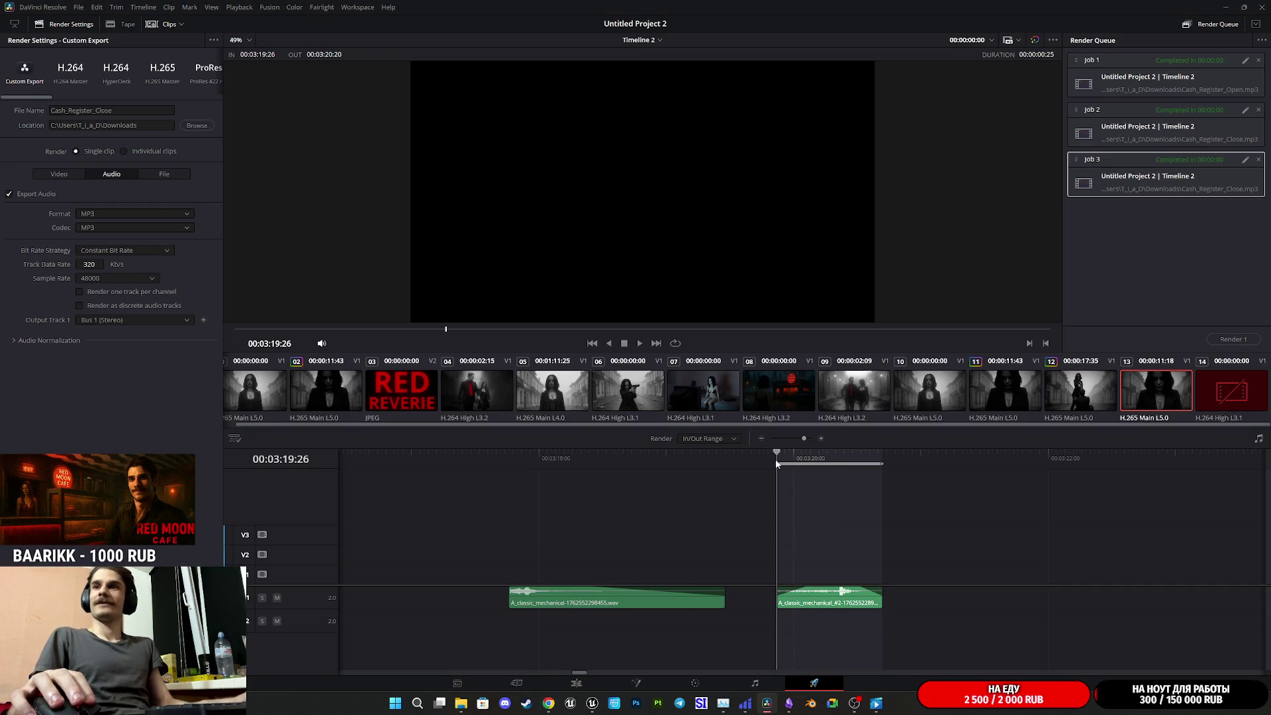
key("space")
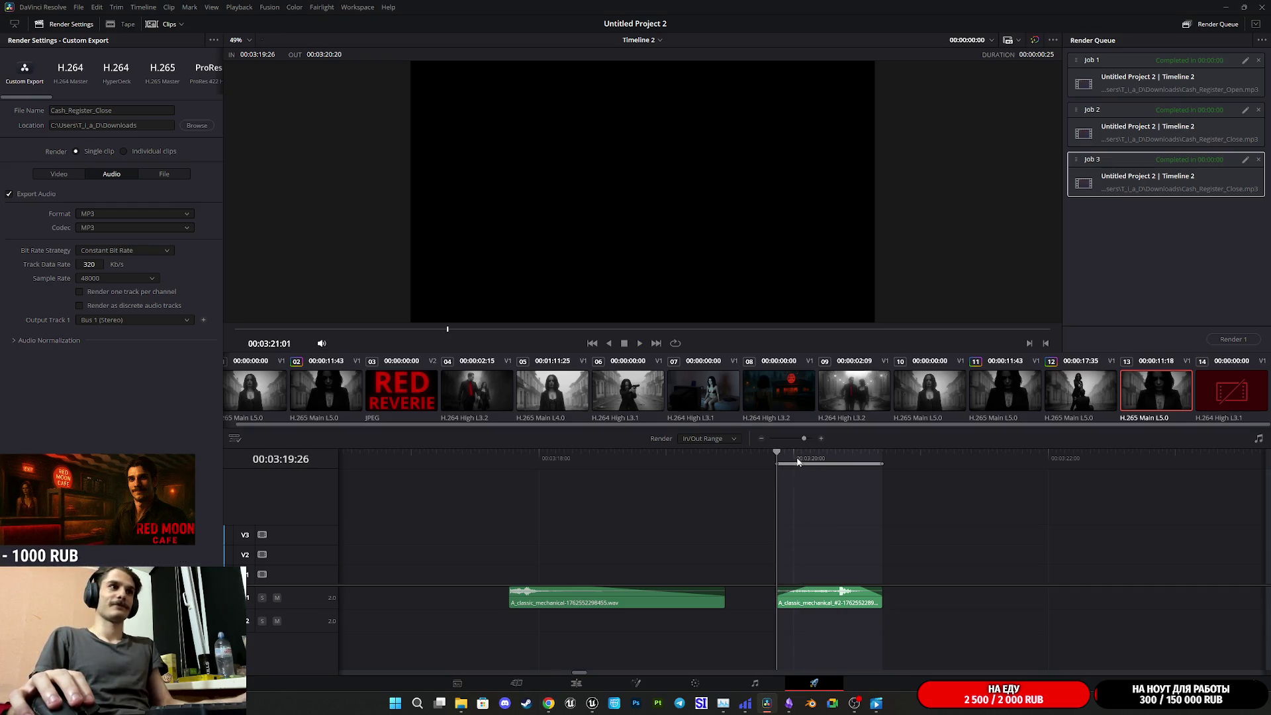
left_click(790, 466)
left_click_drag(790, 469, 846, 459)
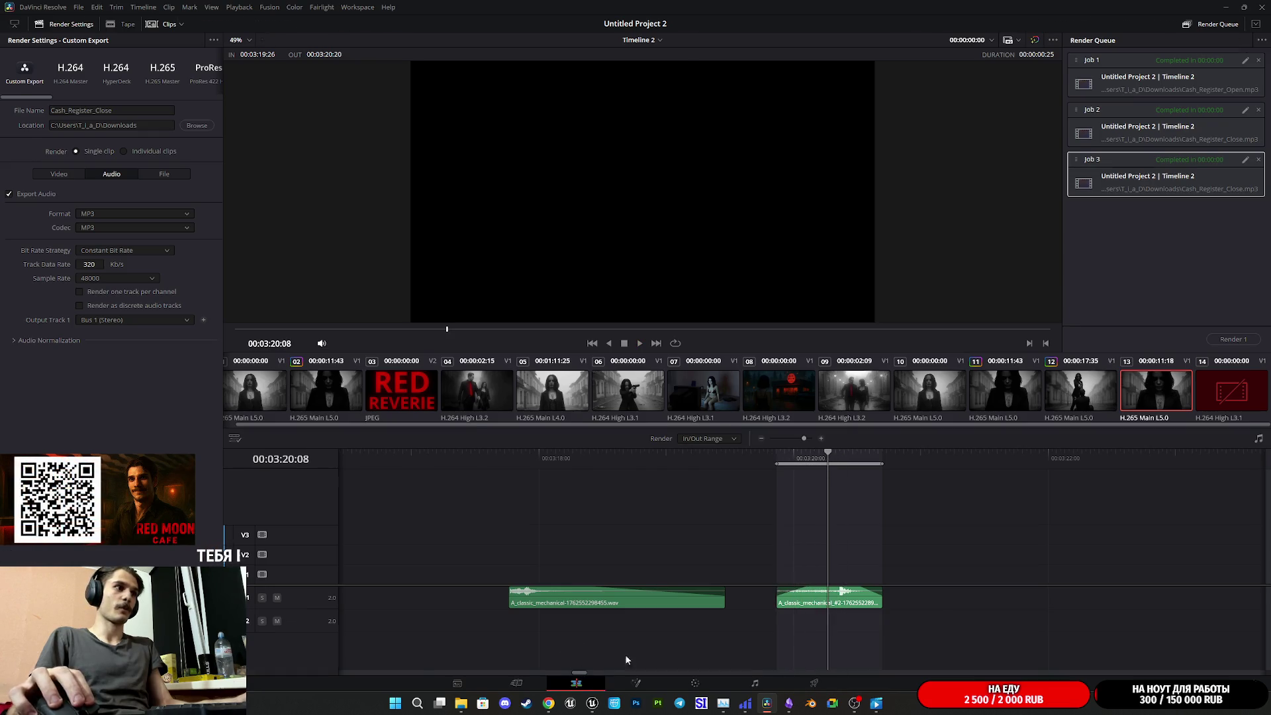
Preview the range, then trim two frames off the second clip's start
left_click(576, 683)
left_click(651, 502)
key("space")
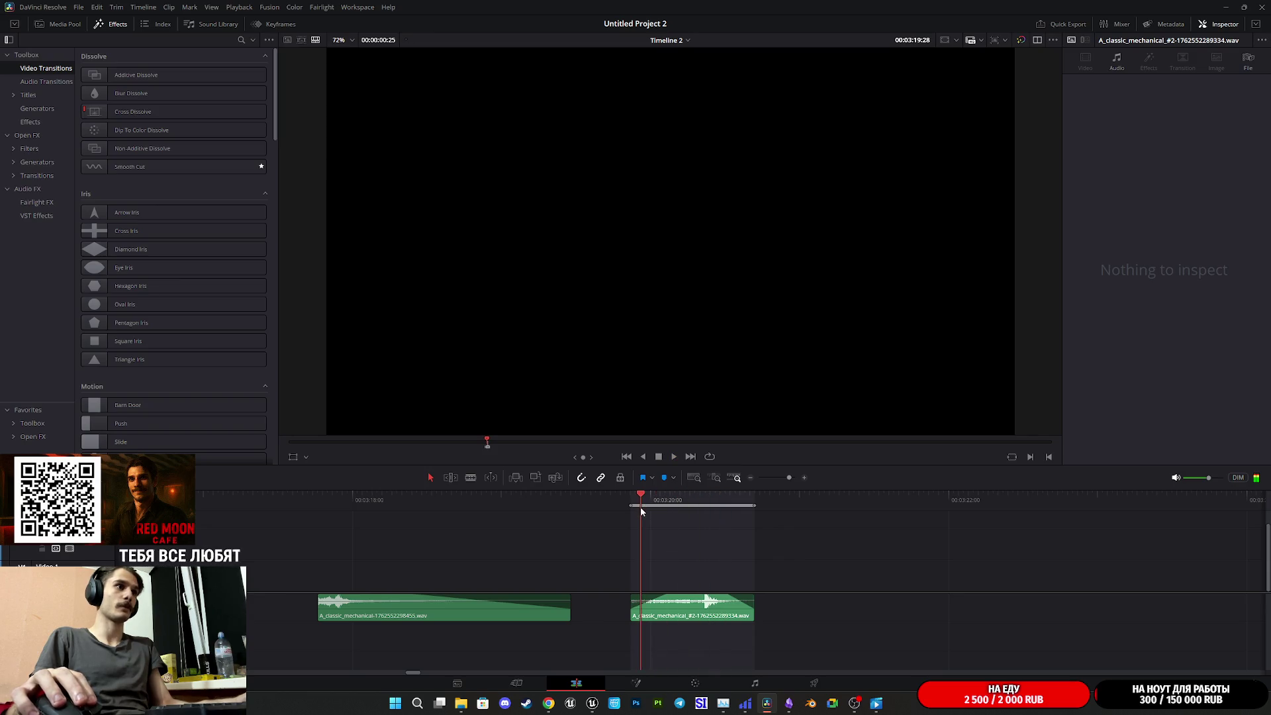
key("space")
left_click(642, 510)
left_click_drag(631, 609, 659, 611)
left_click(708, 620)
left_click(691, 510)
Render Cash_Register_Close.mp3 again, replacing the existing file
left_click(814, 683)
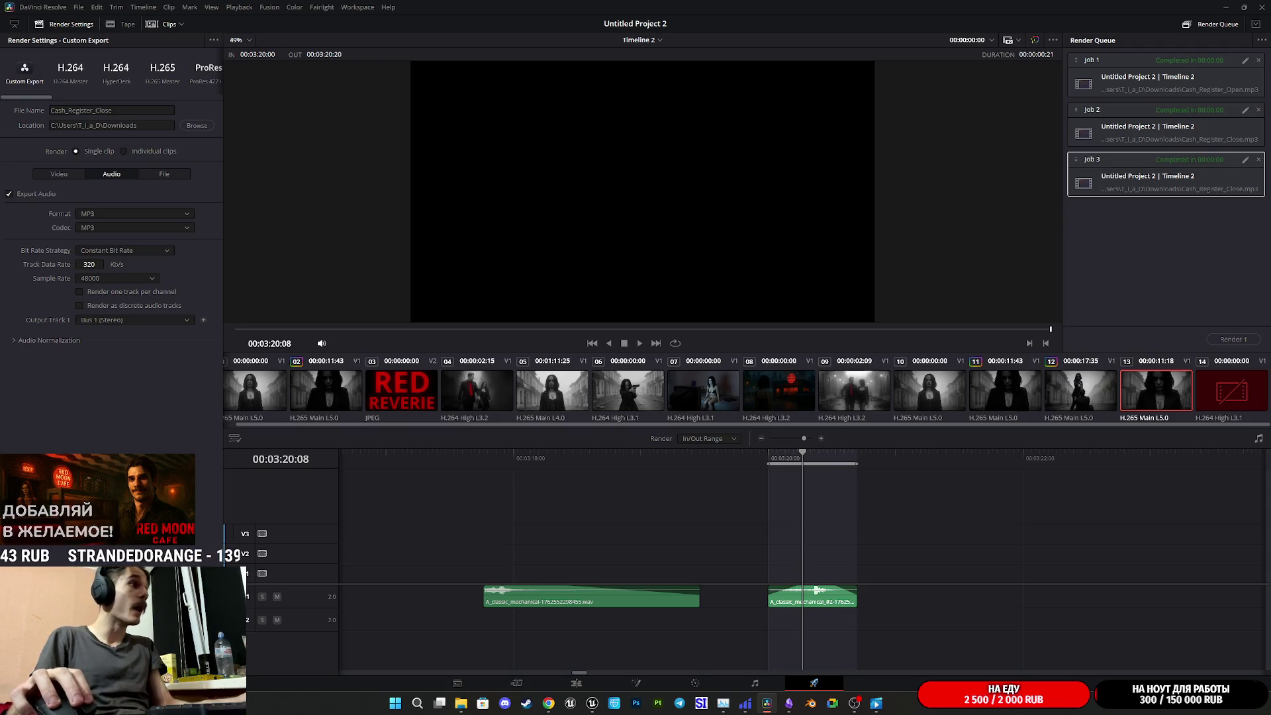
left_click(721, 395)
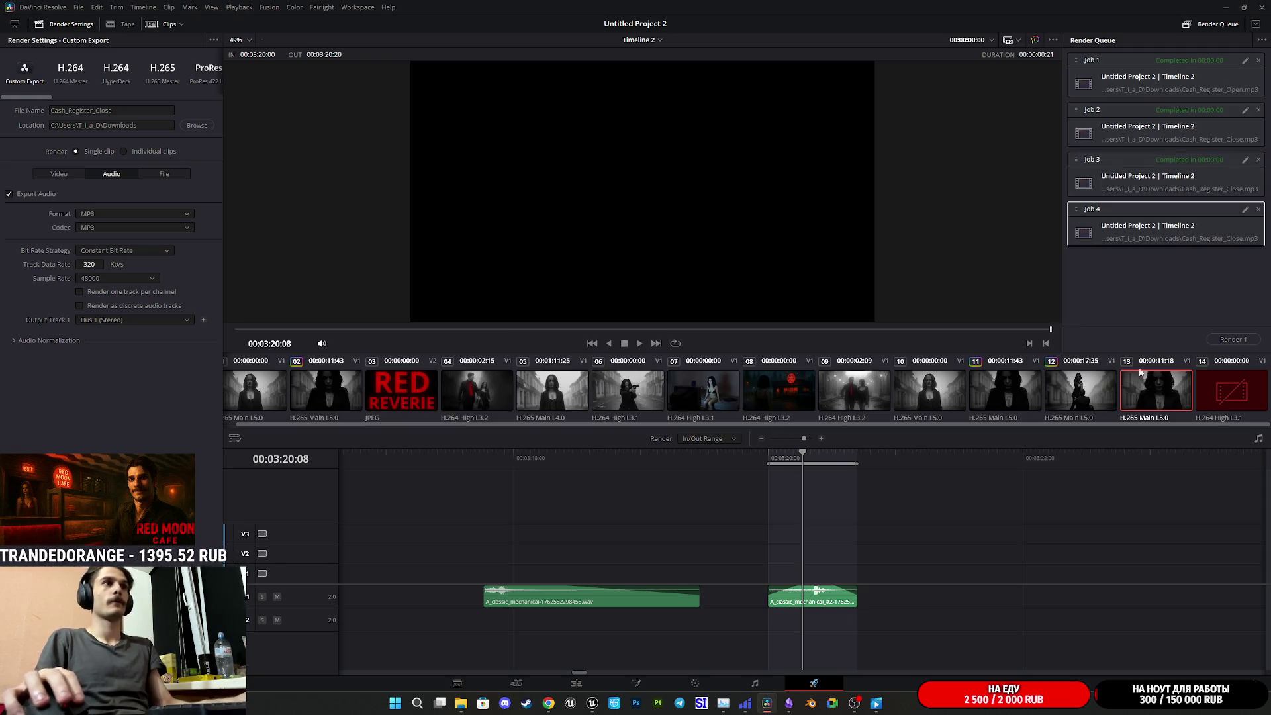
left_click(1229, 339)
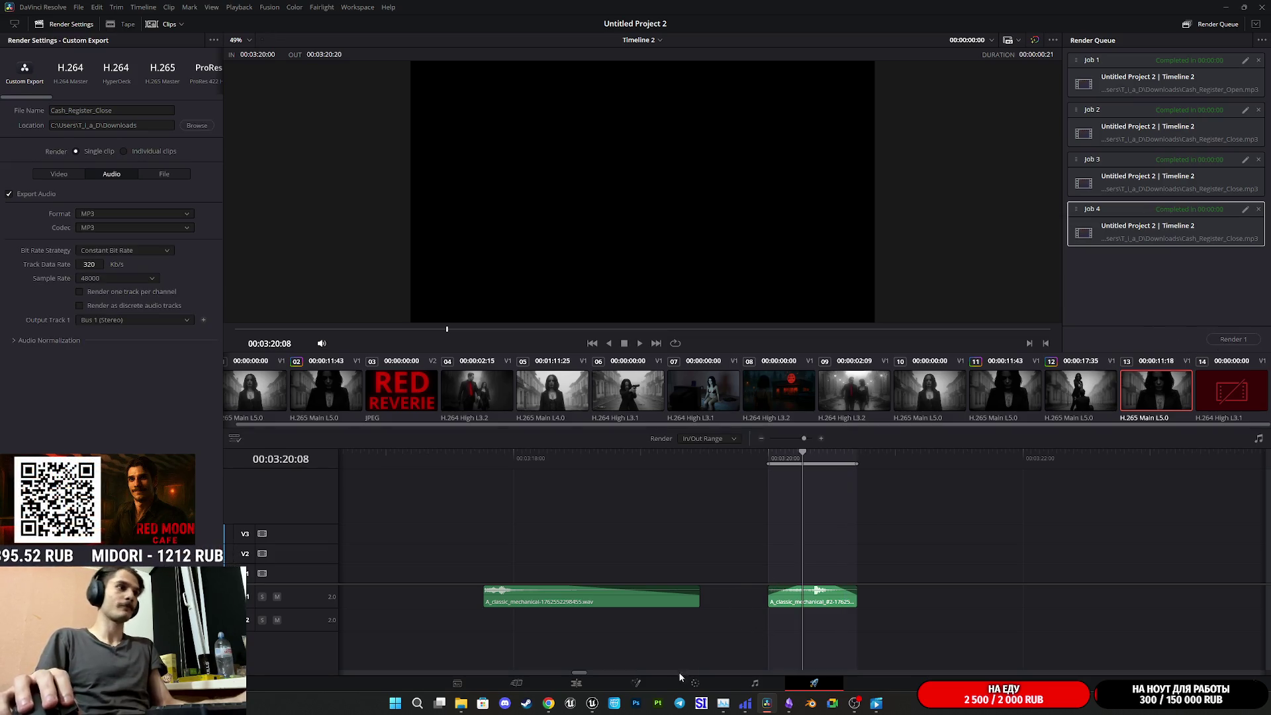
mouse_move(592, 703)
left_click(553, 638)
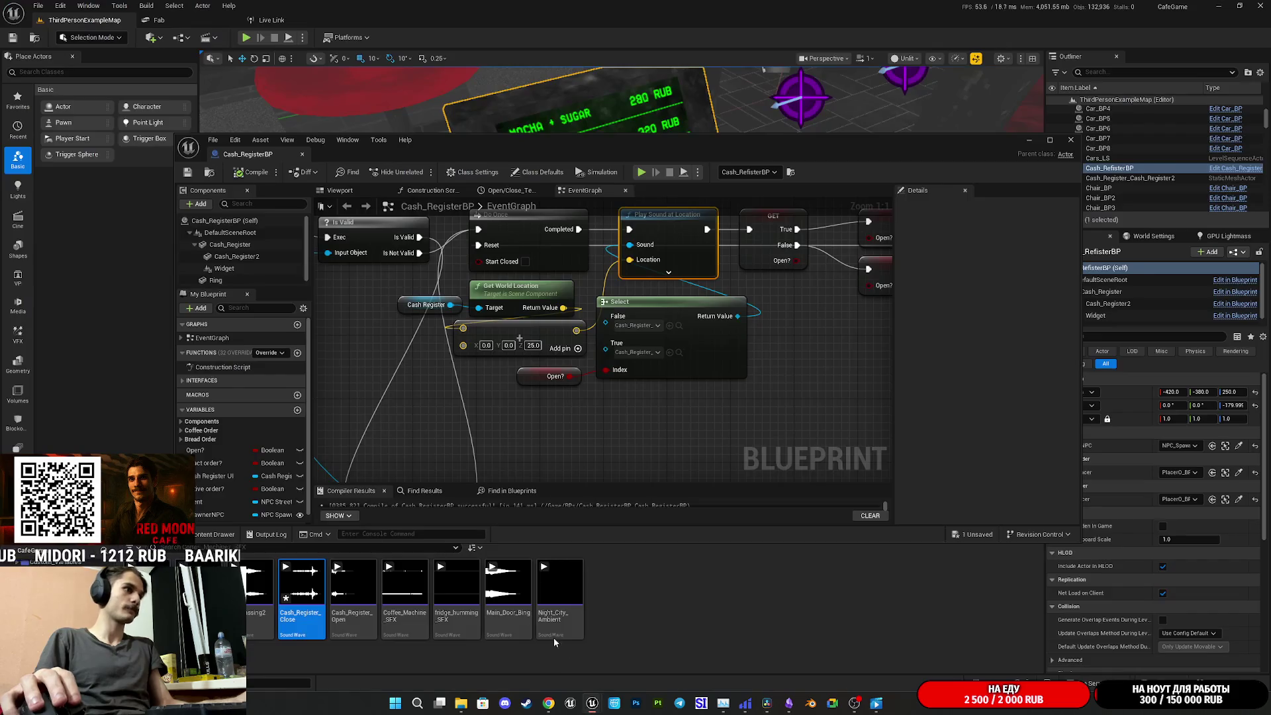
Reimport the Cash_Register_Close sound and start a fullscreen play-in-editor session
right_click(303, 593)
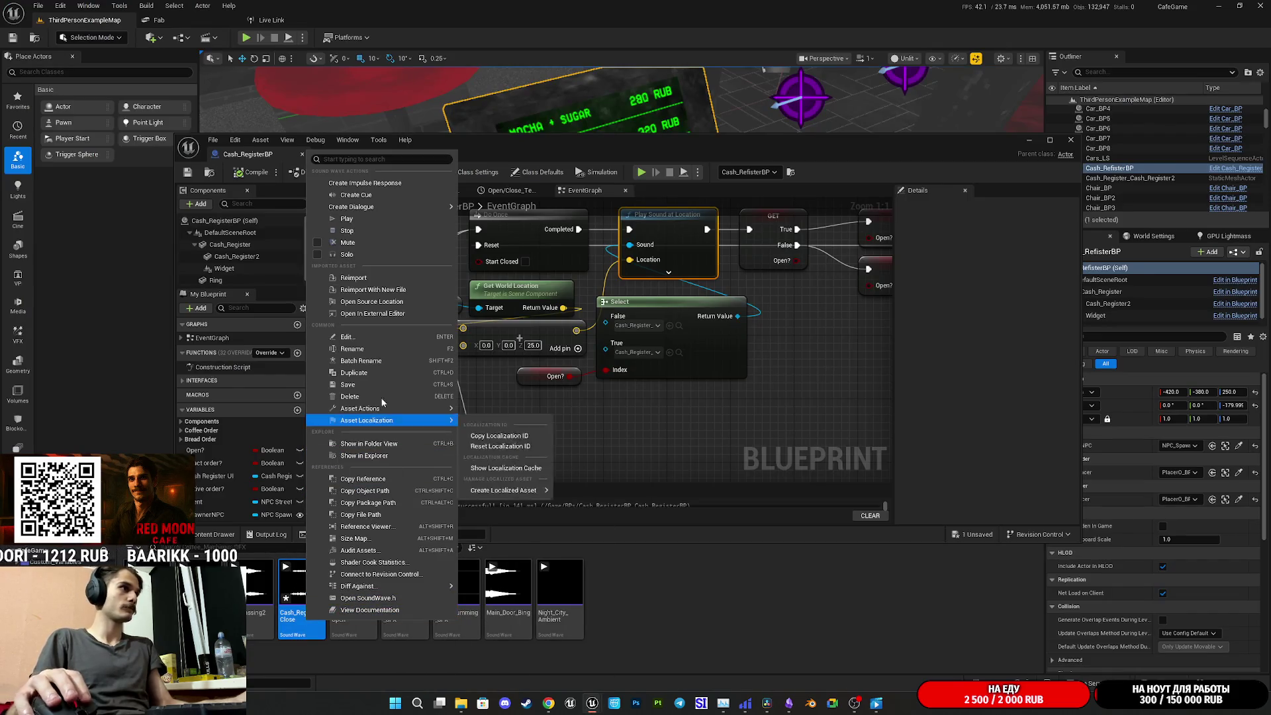
left_click(364, 277)
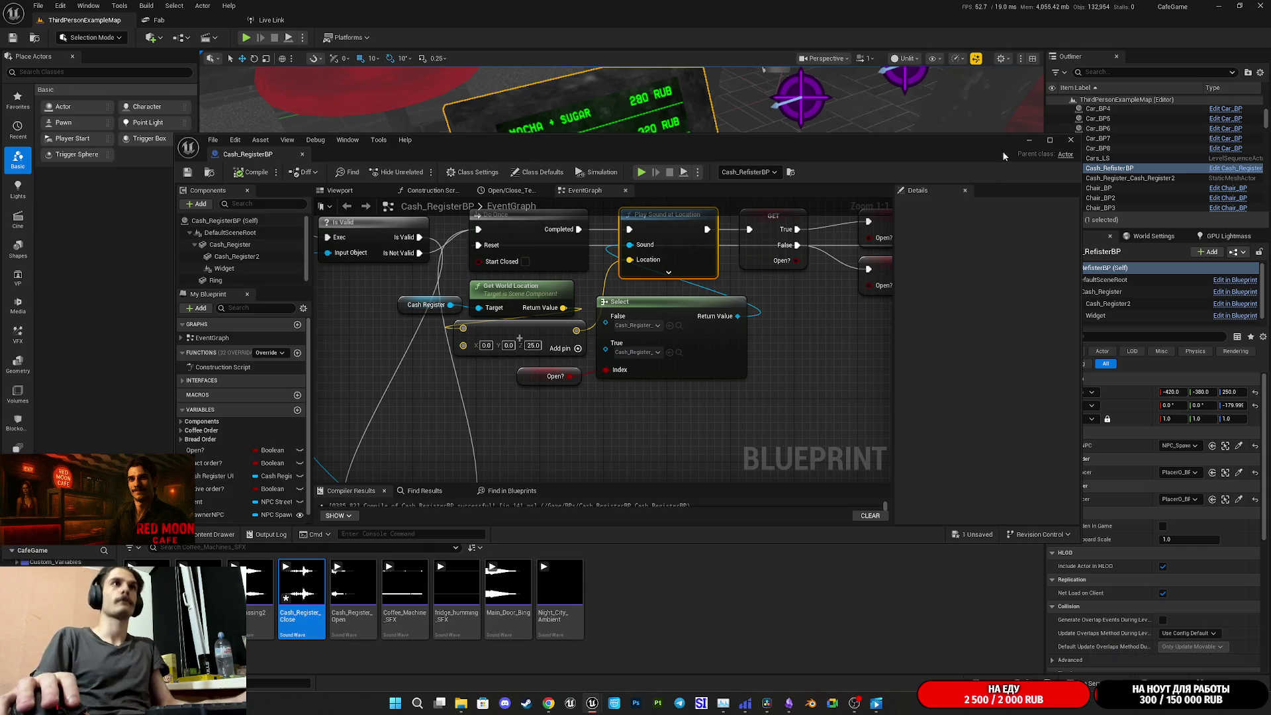
left_click(1028, 141)
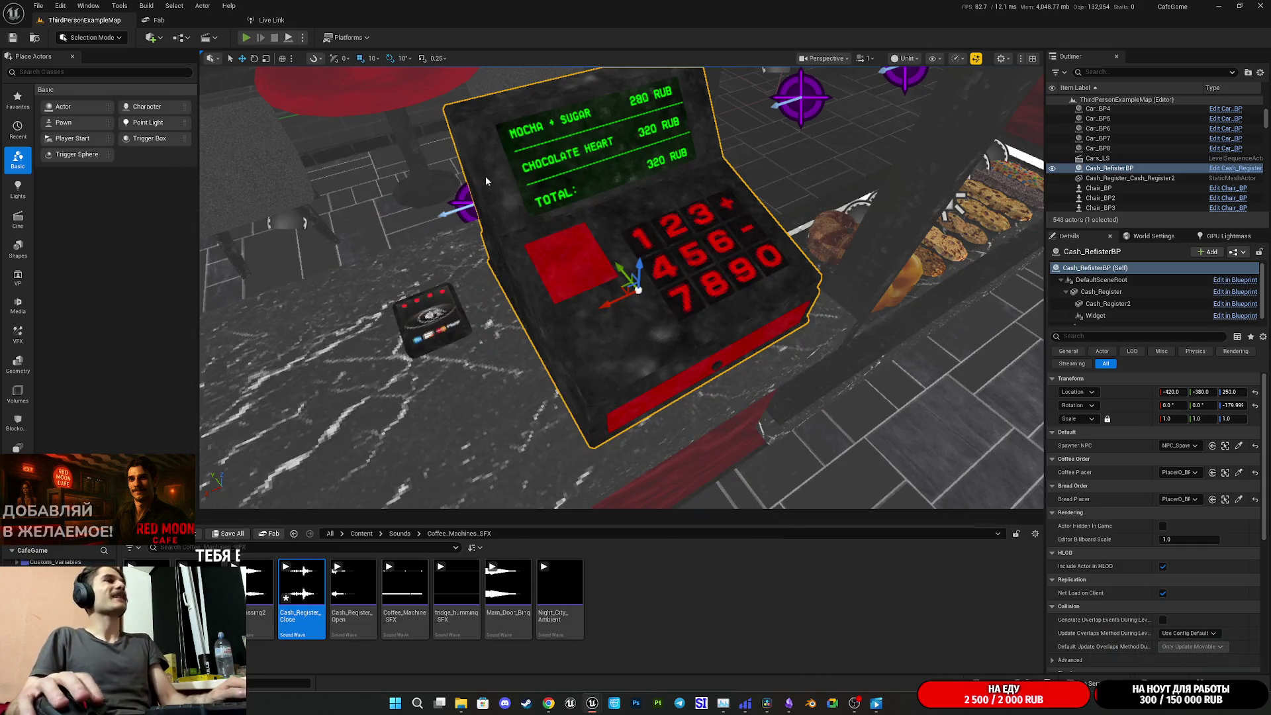
left_click(246, 37)
key("F11")
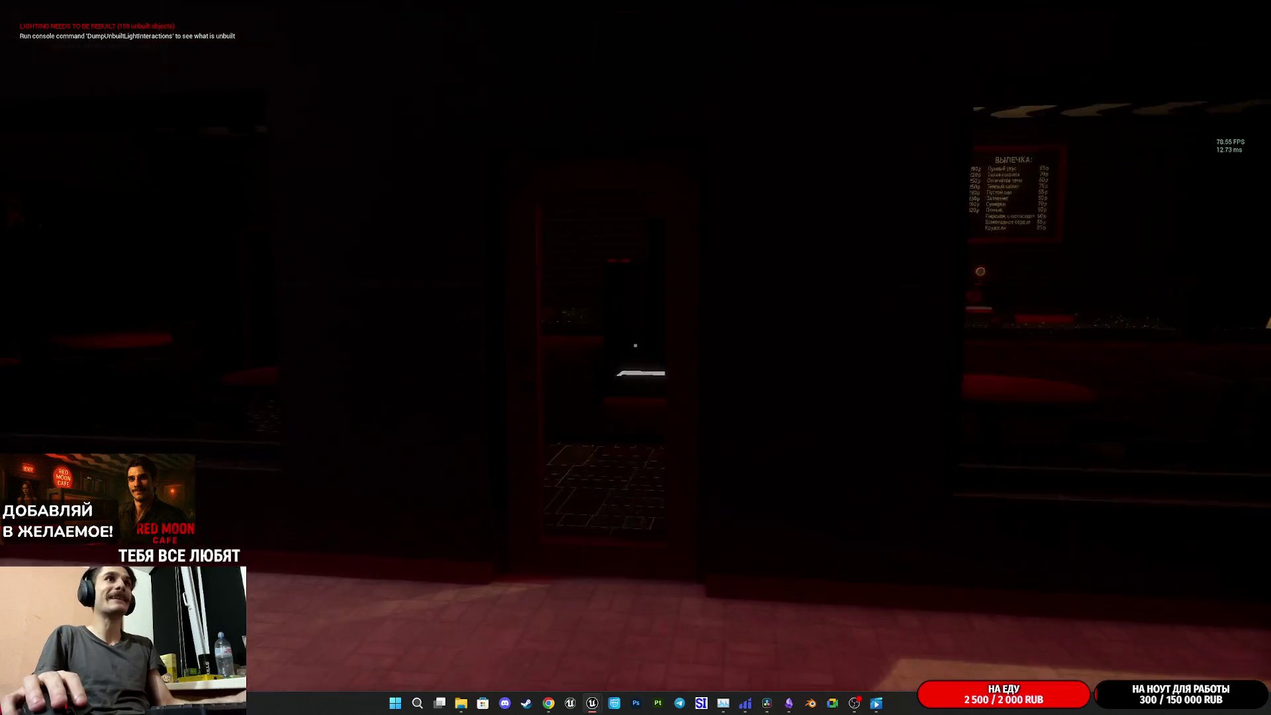
Walk to the register, open and close the cash drawer repeatedly, then stop playing
key("w")
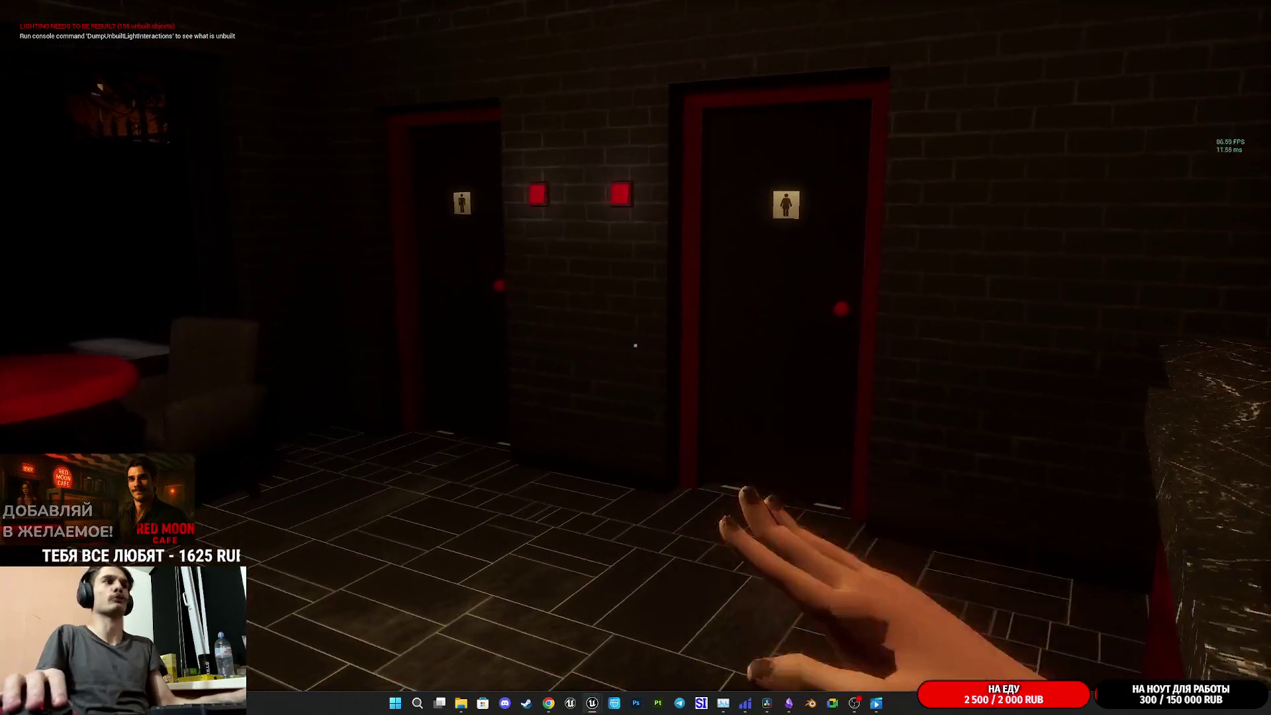
key("w")
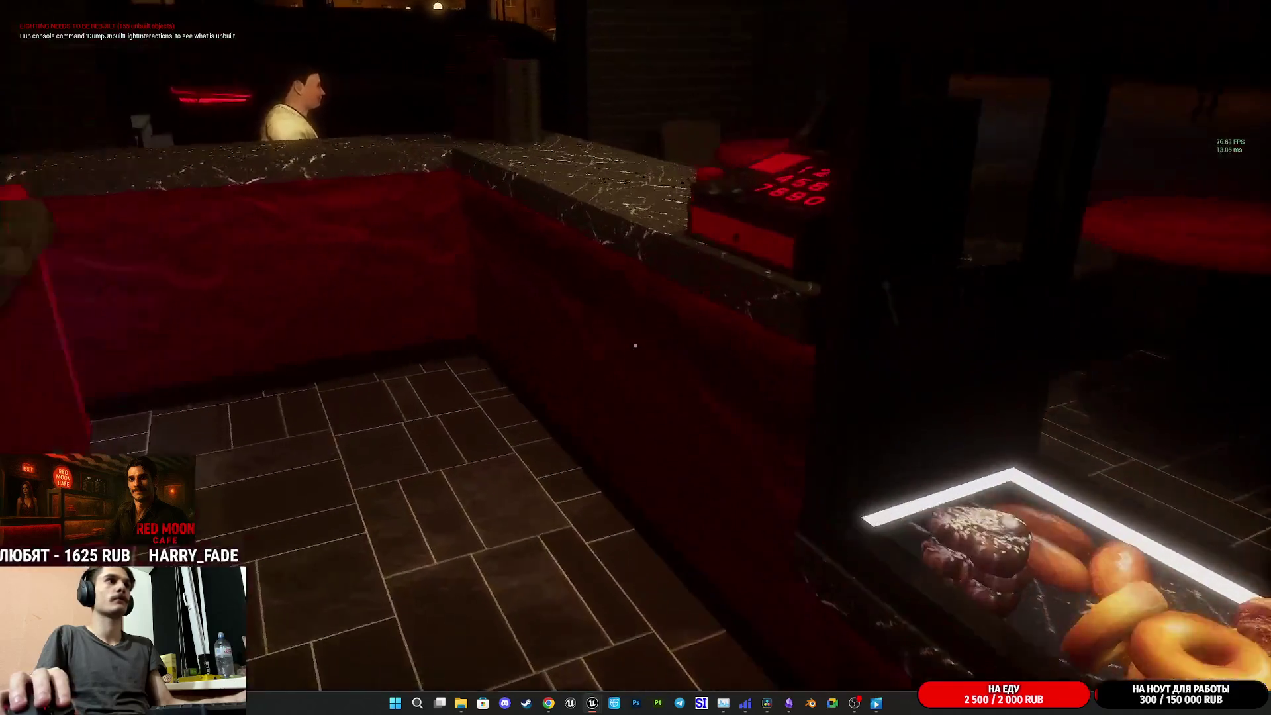
left_click(635, 345)
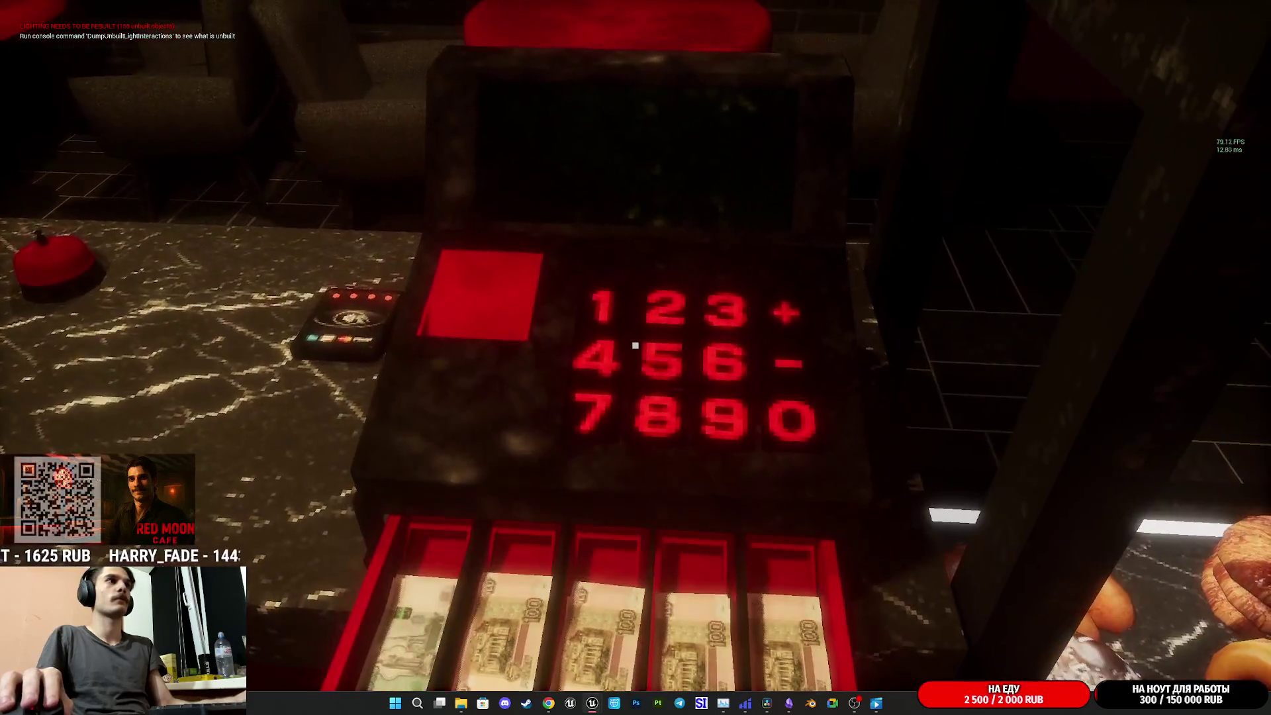
right_click(635, 345)
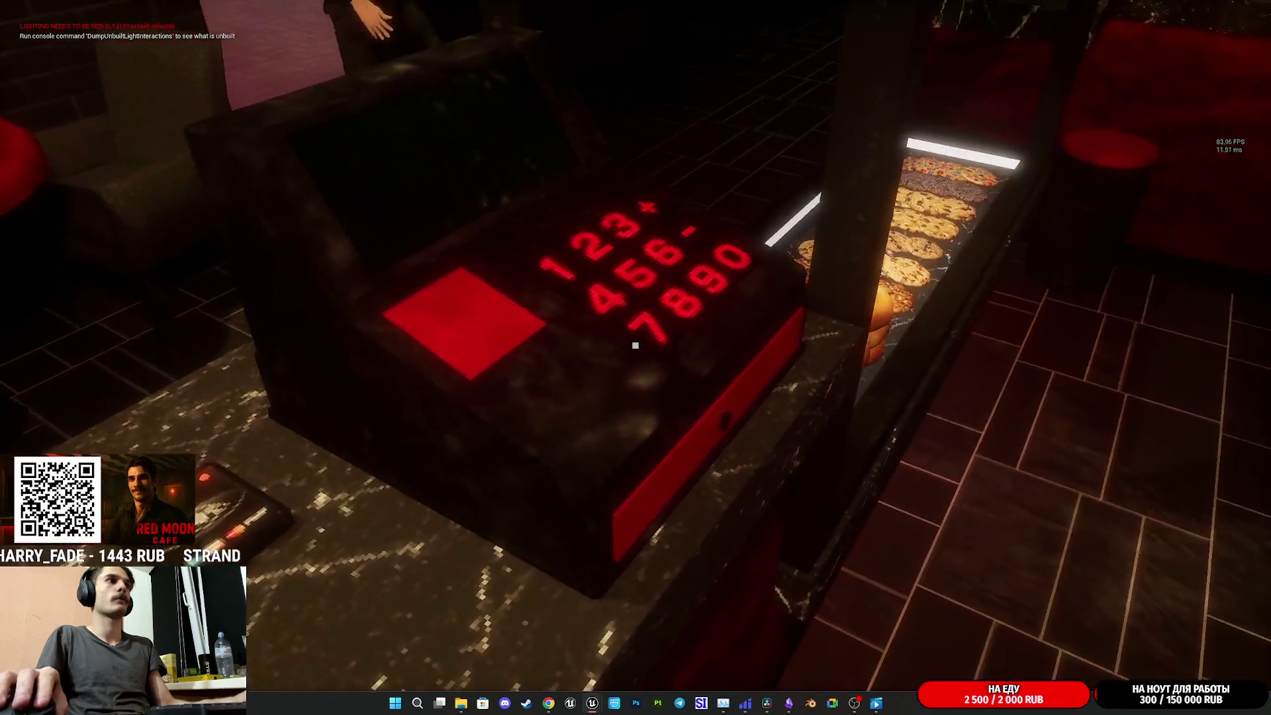
left_click(635, 345)
left_click(634, 345)
right_click(635, 345)
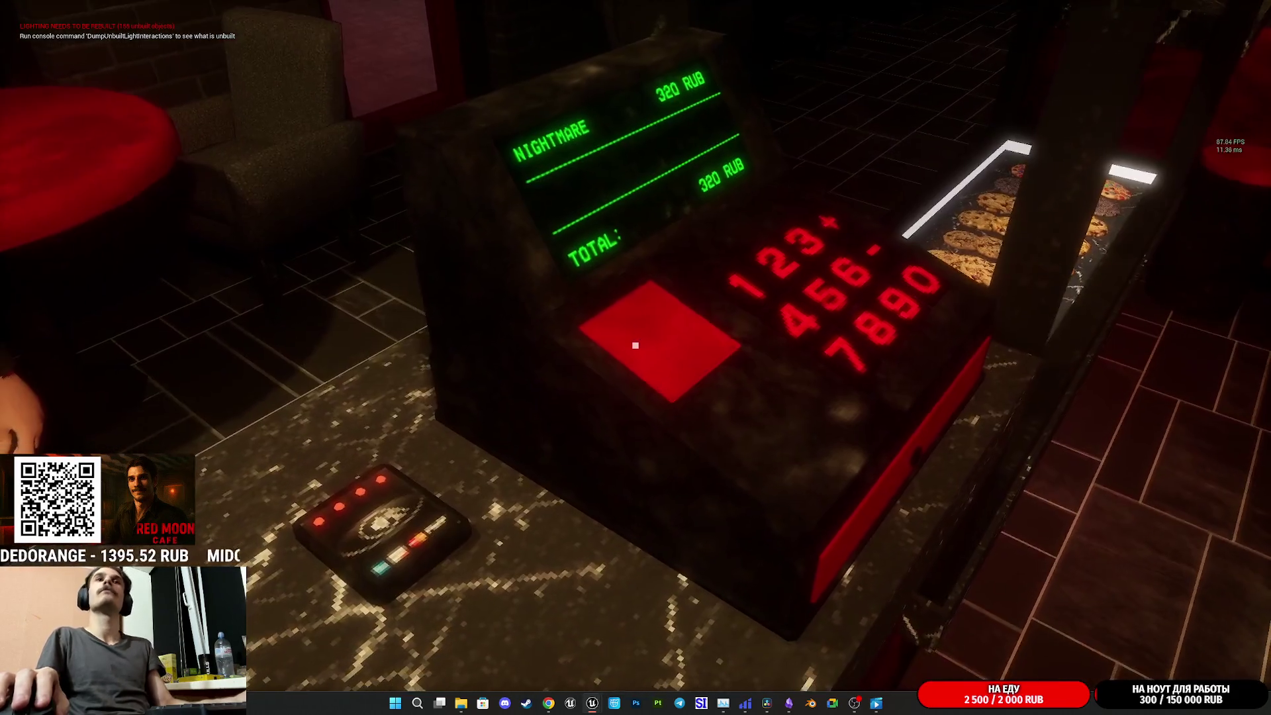
left_click(635, 345)
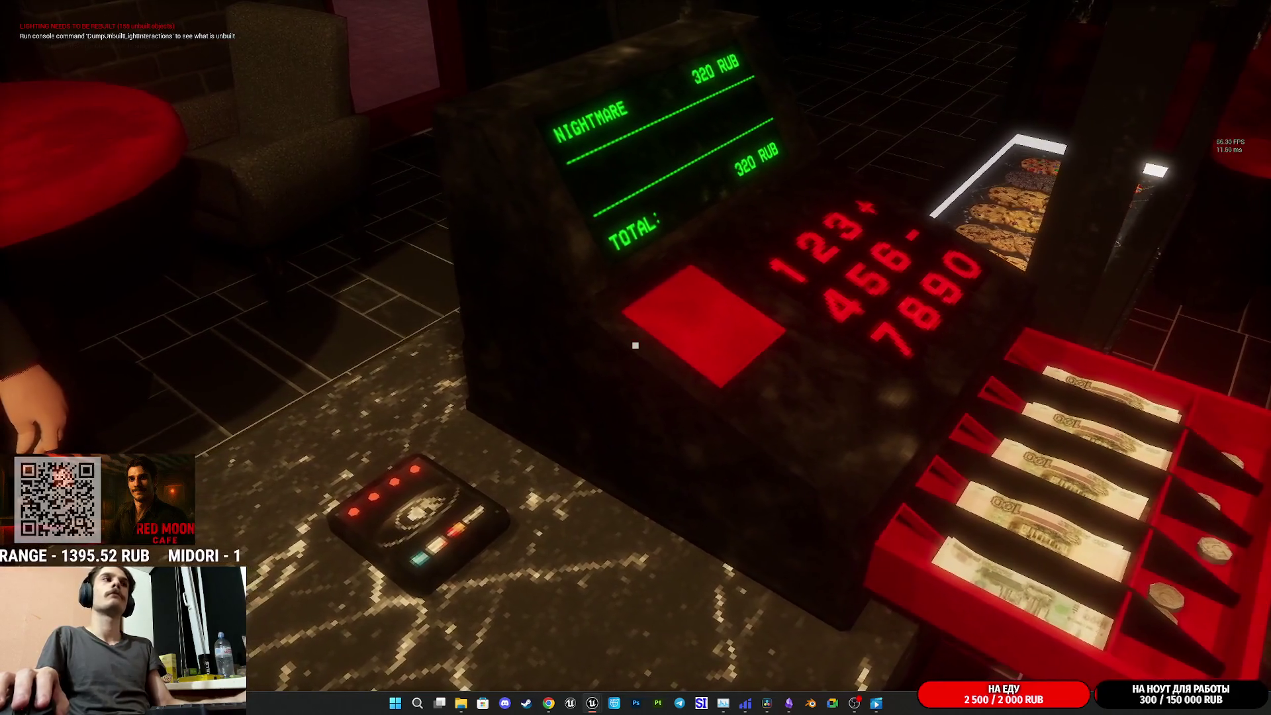
left_click(635, 345)
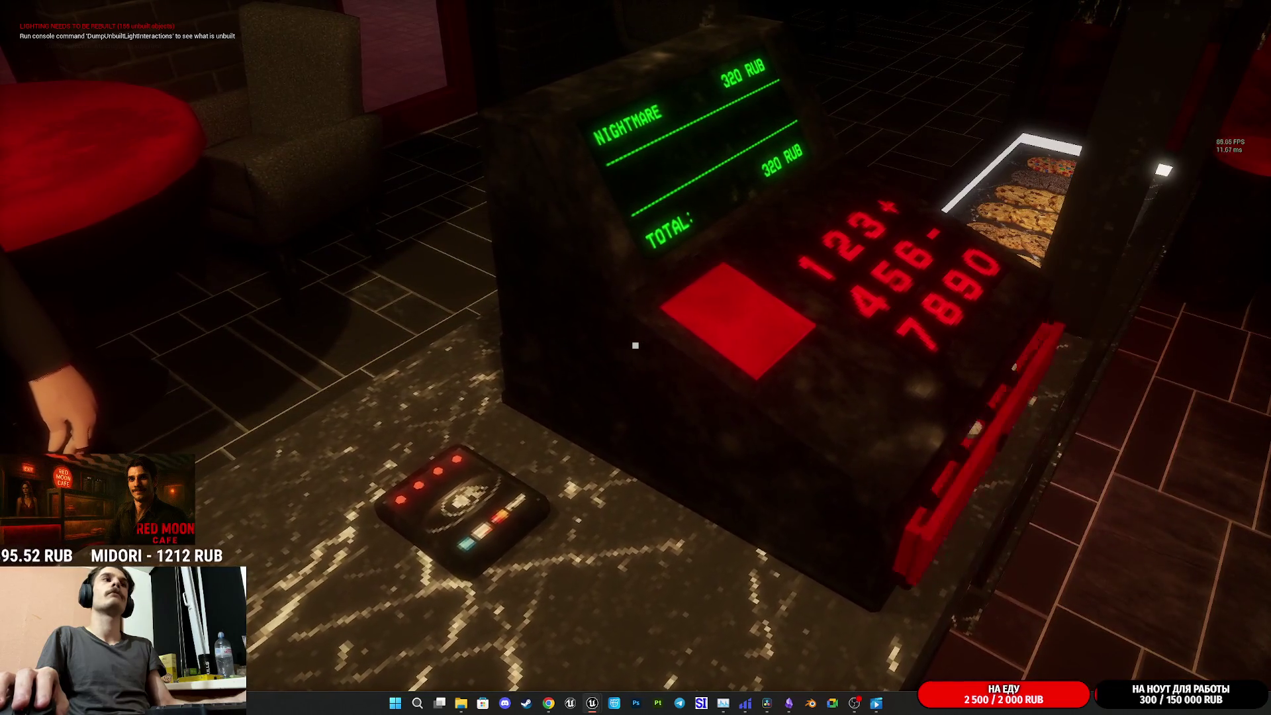
left_click(635, 344)
left_click(635, 345)
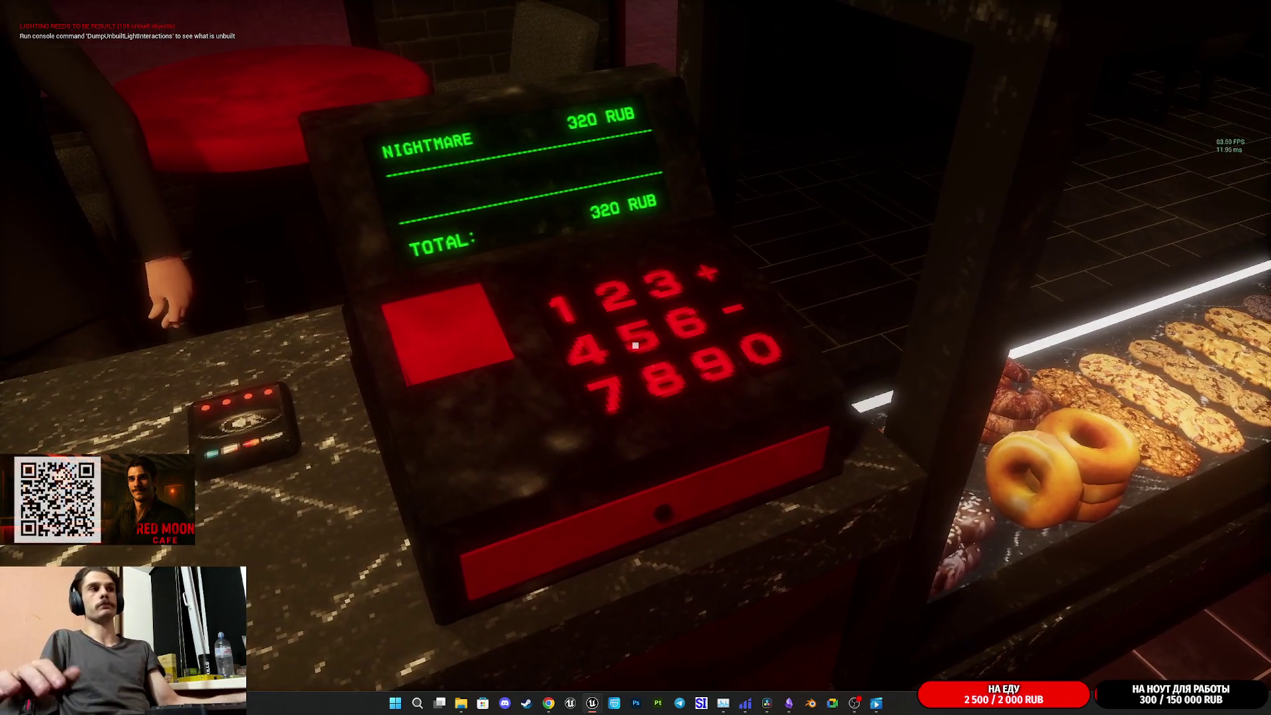
key("Escape")
Trim two more frames off the start of the second clip
mouse_move(876, 703)
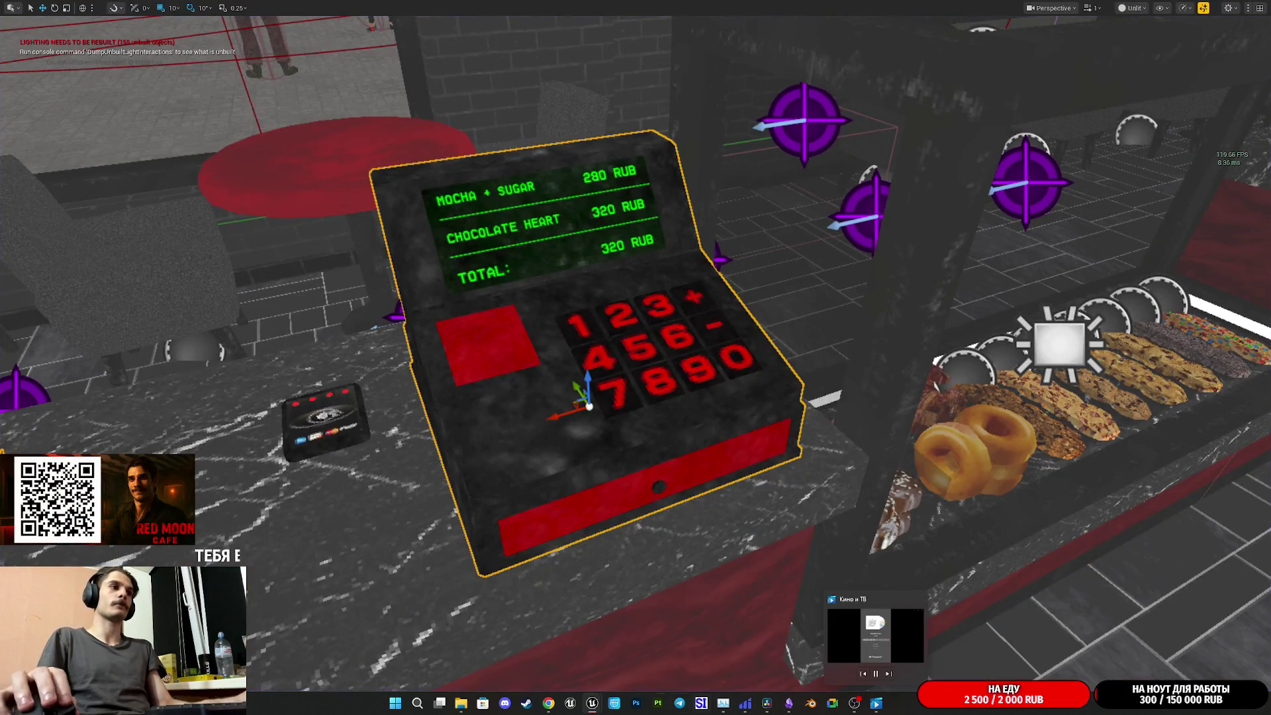
left_click(758, 655)
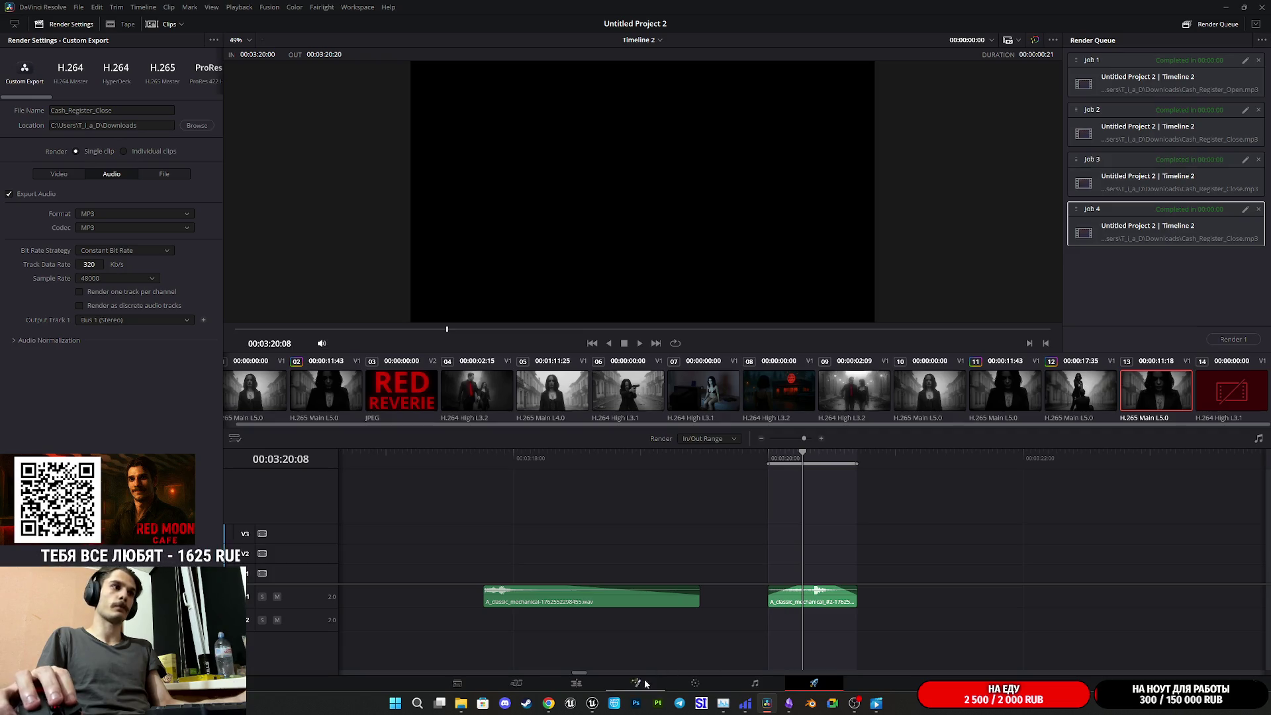
left_click(576, 683)
left_click_drag(637, 615, 660, 615)
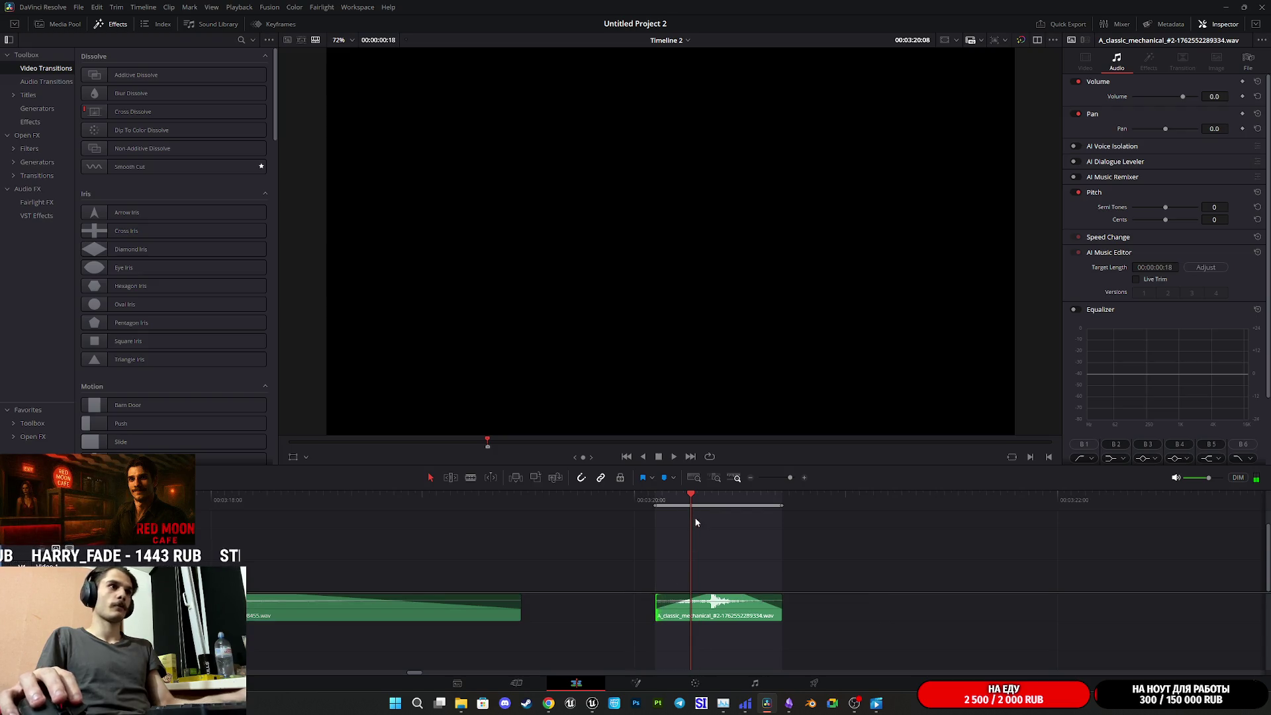
Queue and render Cash_Register_Close.mp3, overwriting the previous export
left_click(814, 683)
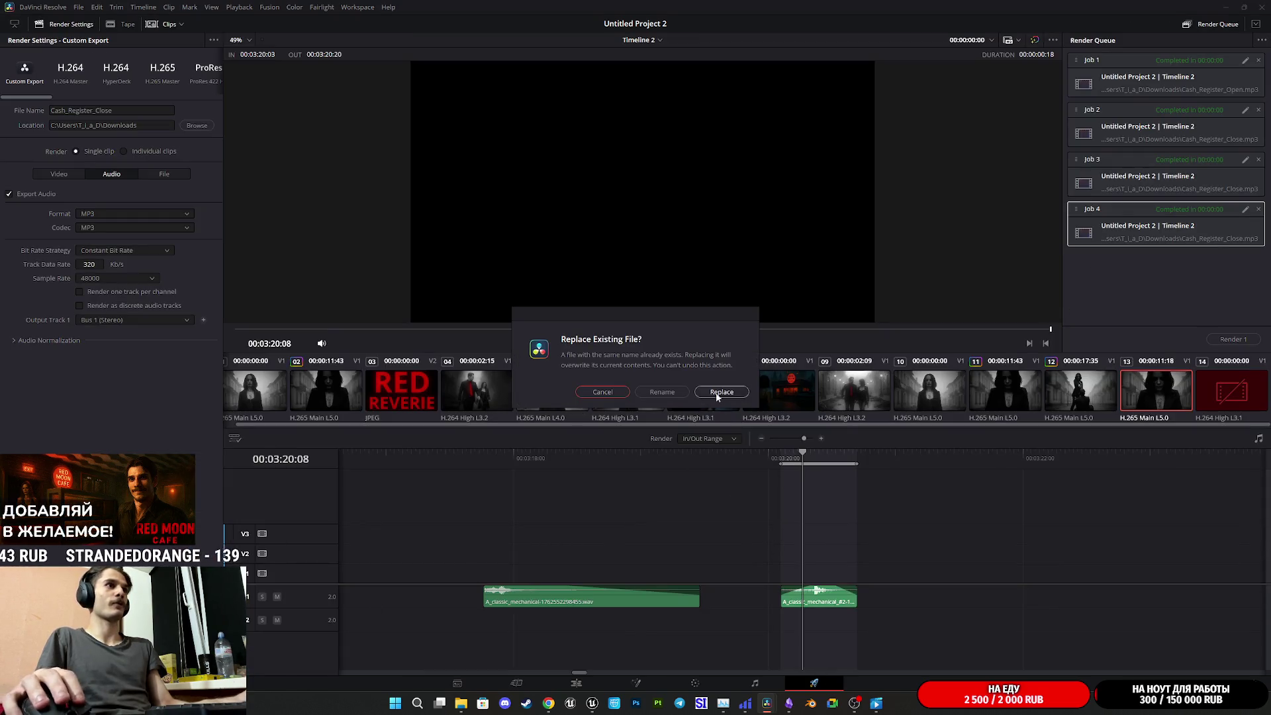
left_click(722, 397)
left_click(1222, 340)
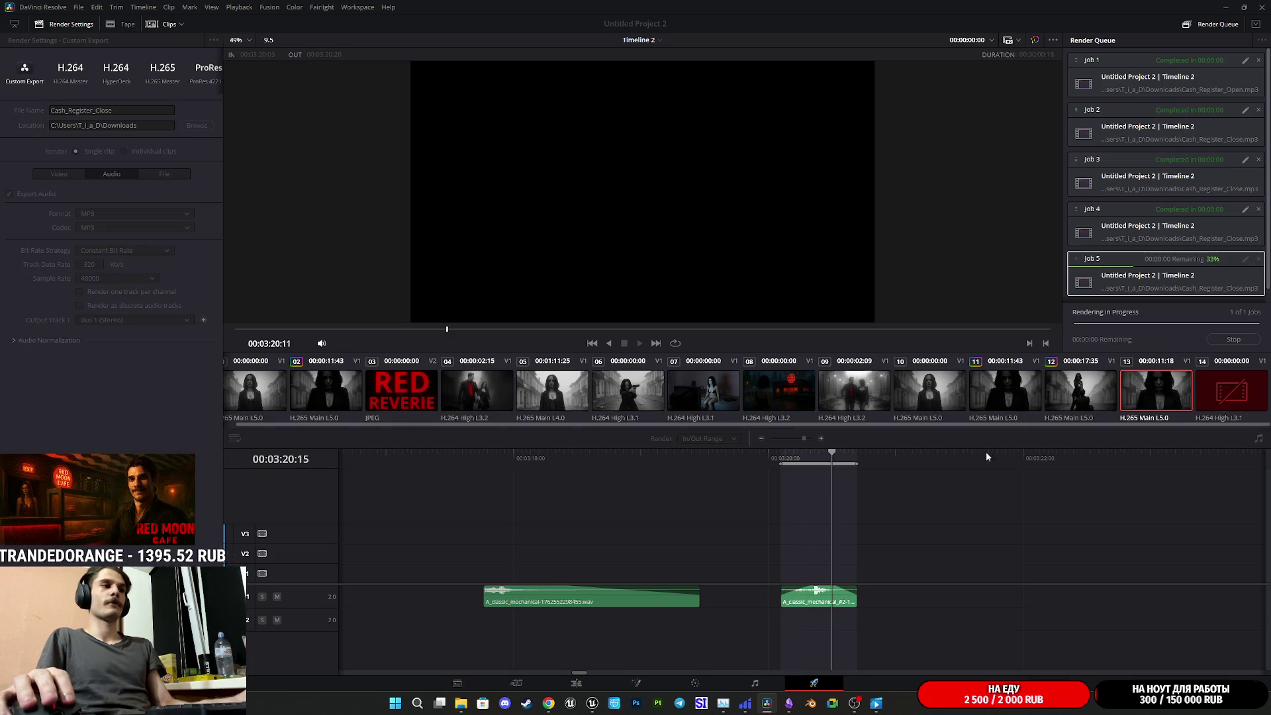
mouse_move(598, 707)
left_click(536, 652)
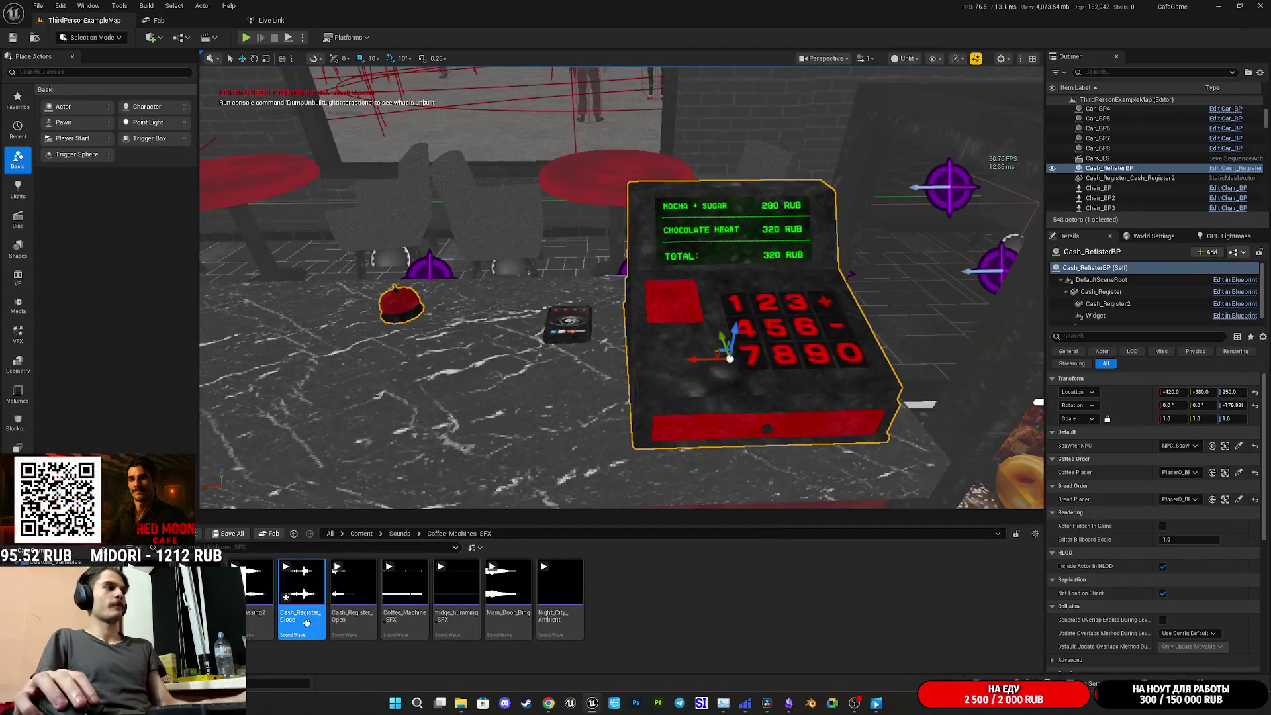
Reimport Cash_Register_Close from the new MP3 and start fullscreen play
right_click(301, 586)
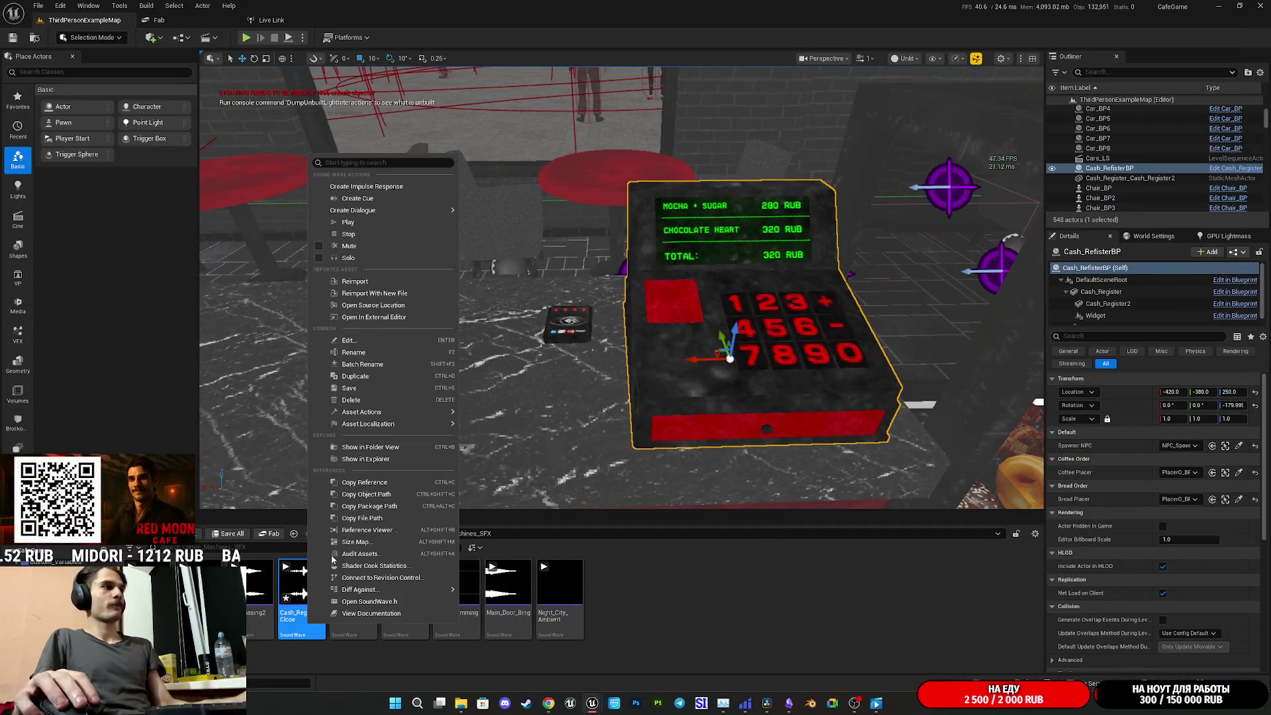
left_click(401, 281)
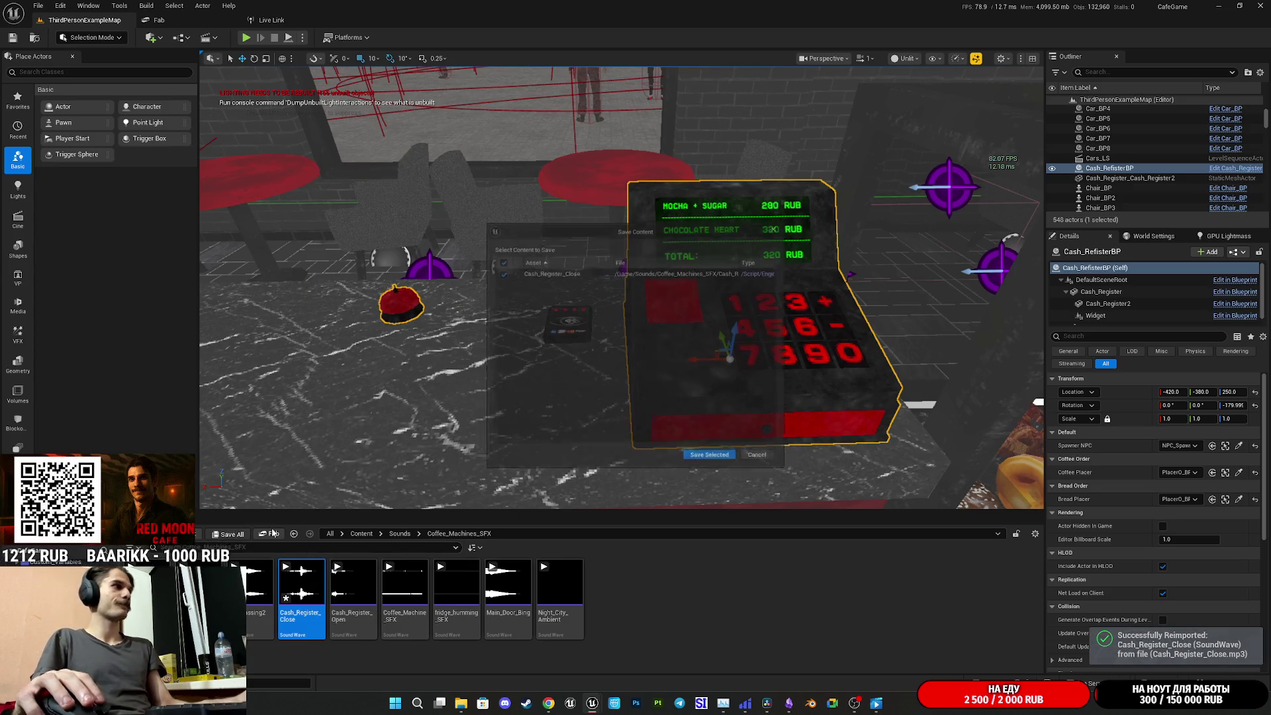
left_click(246, 37)
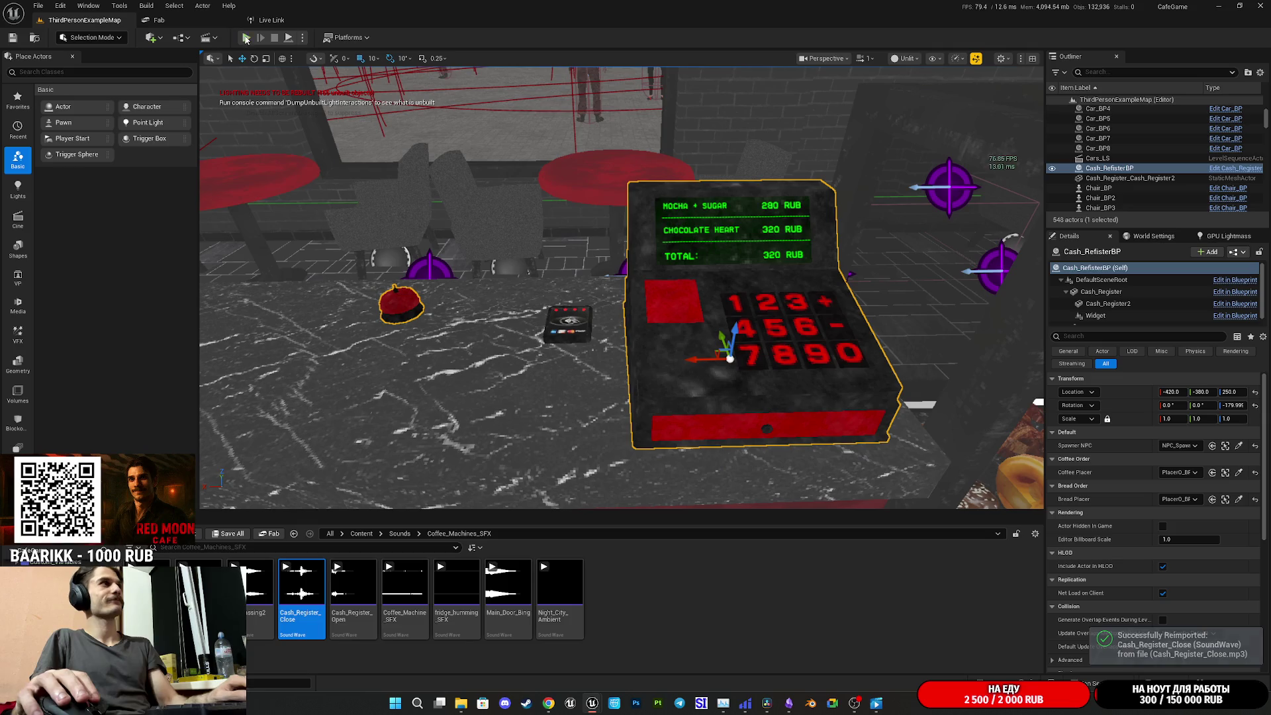
key("F11")
Open and close the register drawer, take the customer's banknote, then stop playing
key("w")
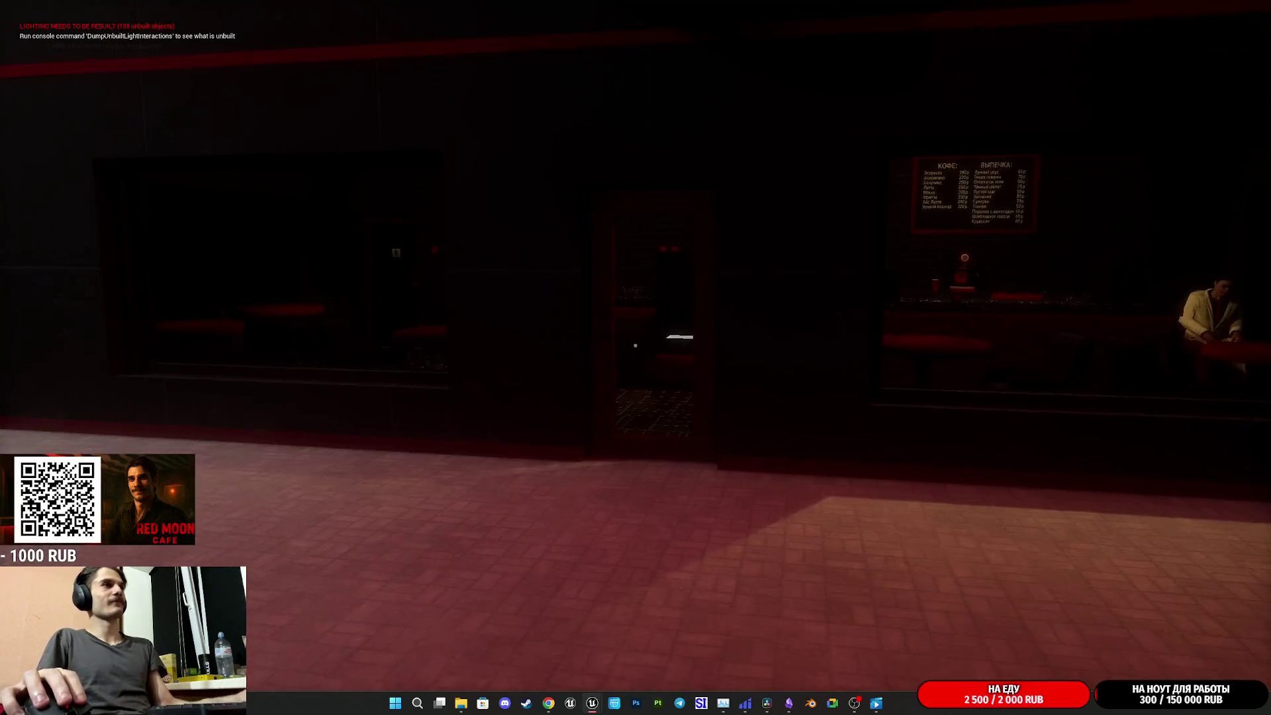
key("w")
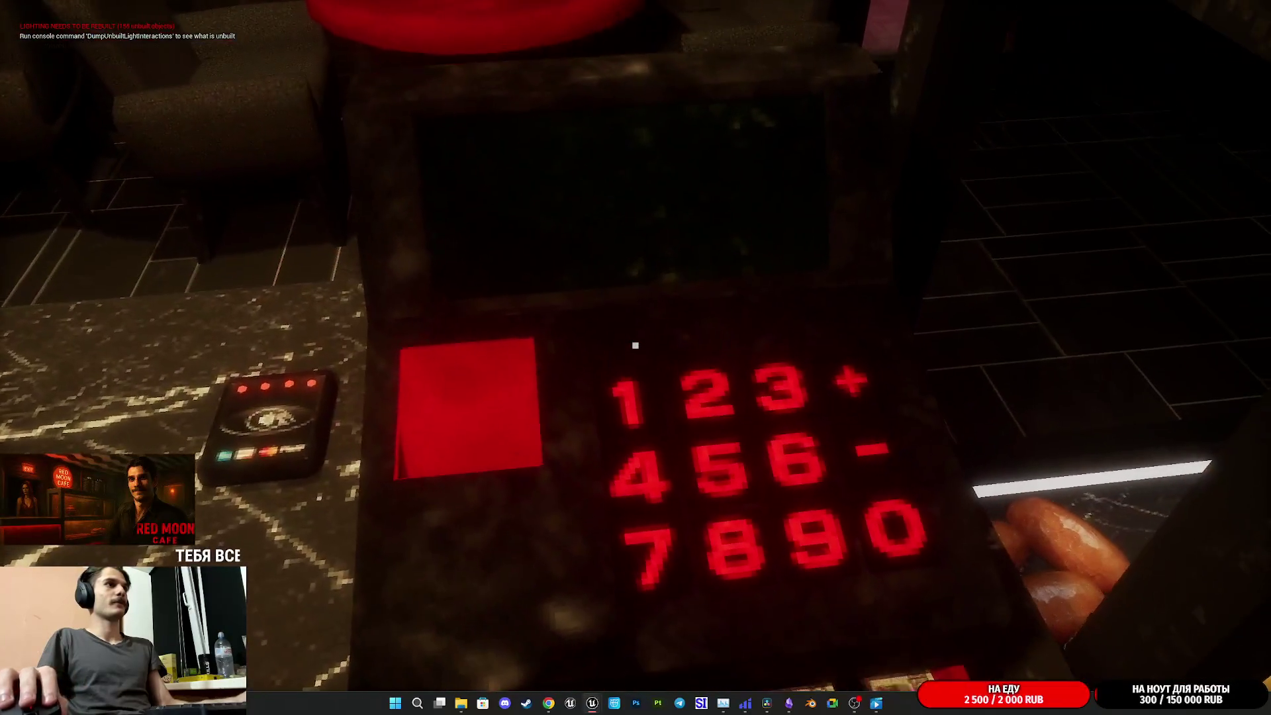
left_click(636, 345)
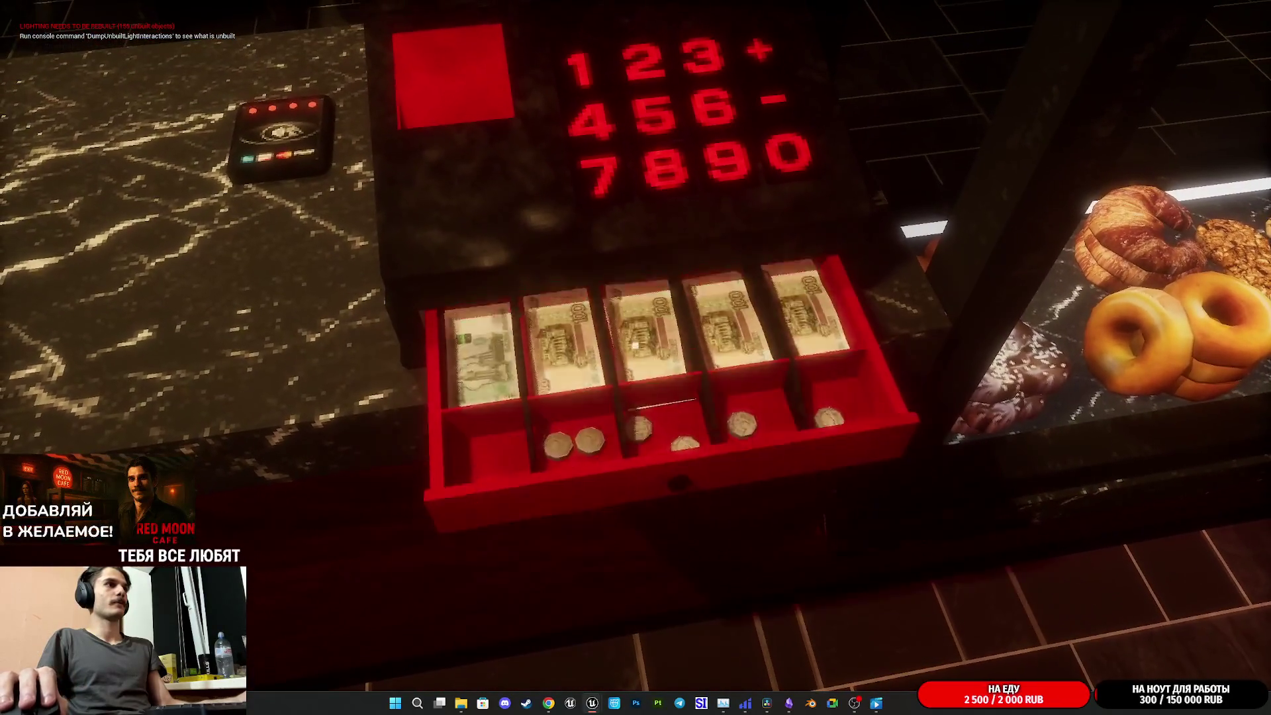
left_click(636, 345)
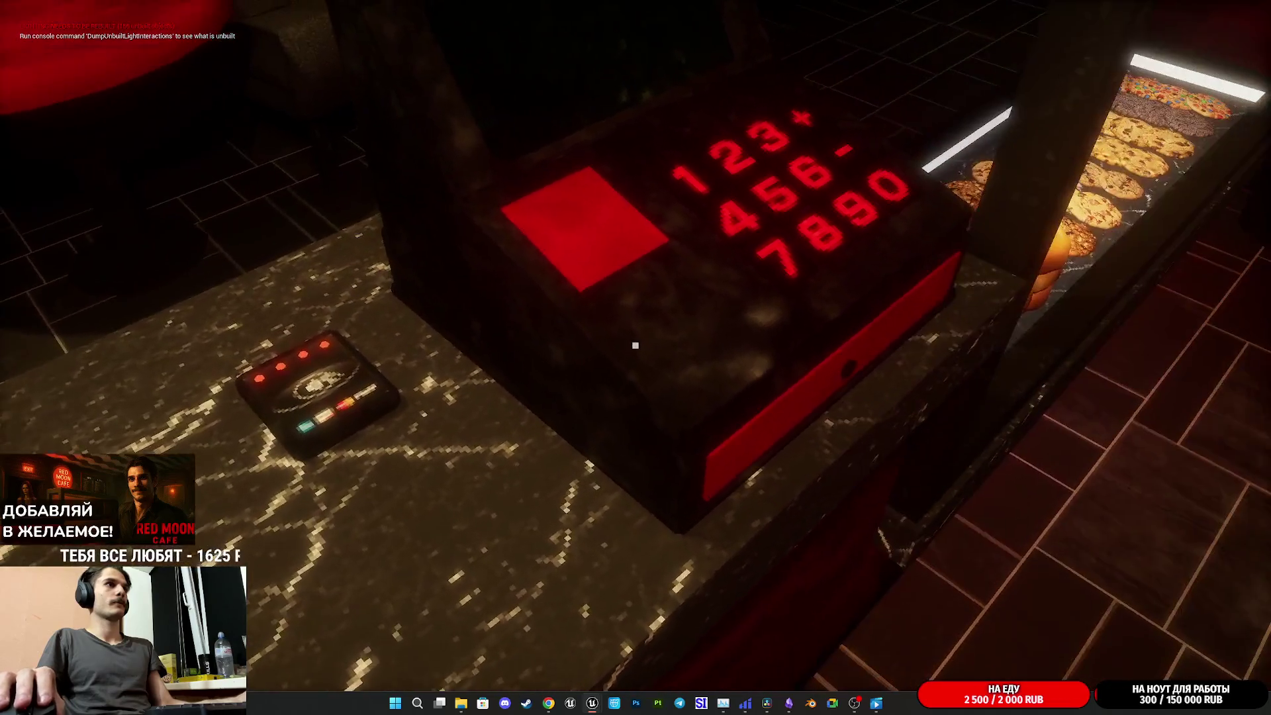
left_click(635, 345)
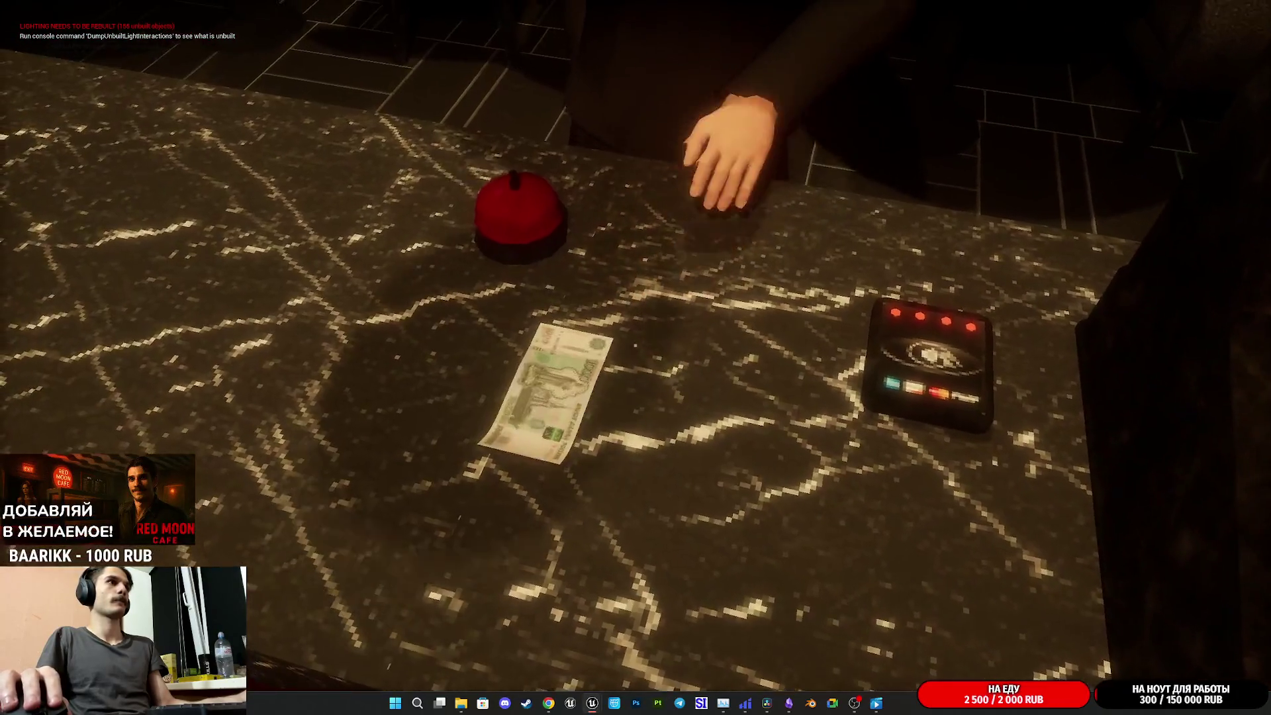
left_click(636, 345)
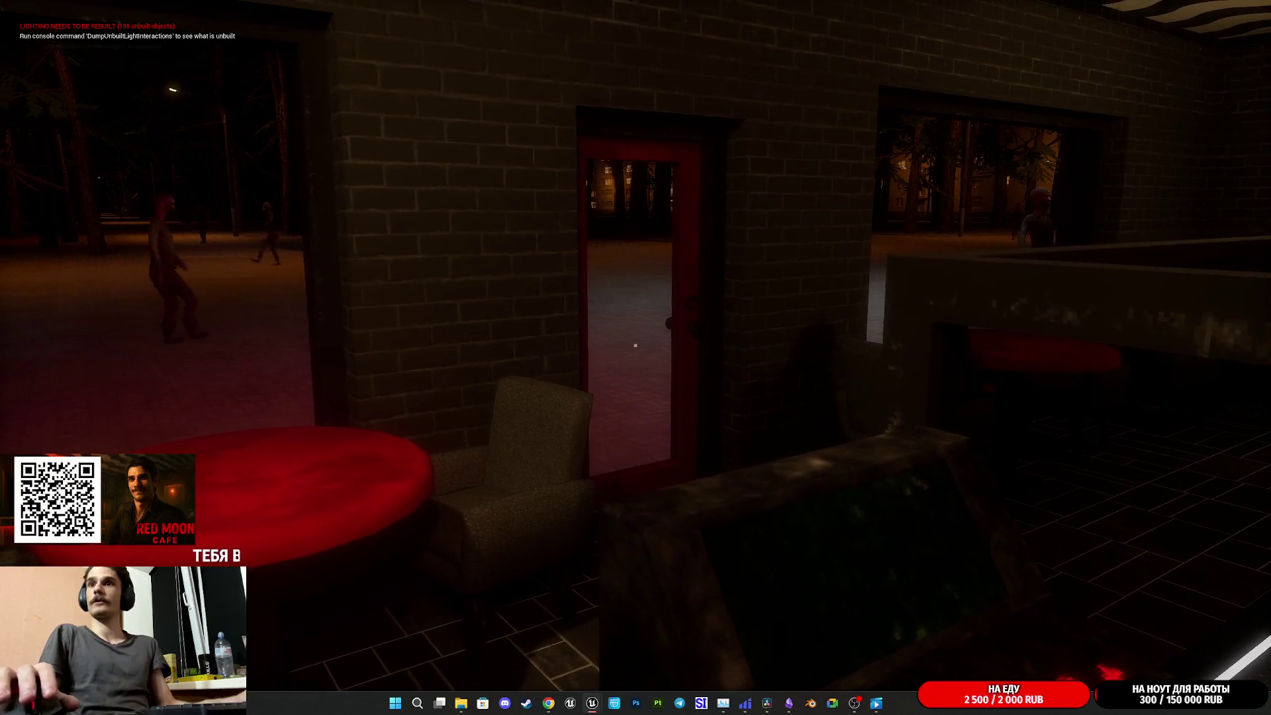
key("Escape")
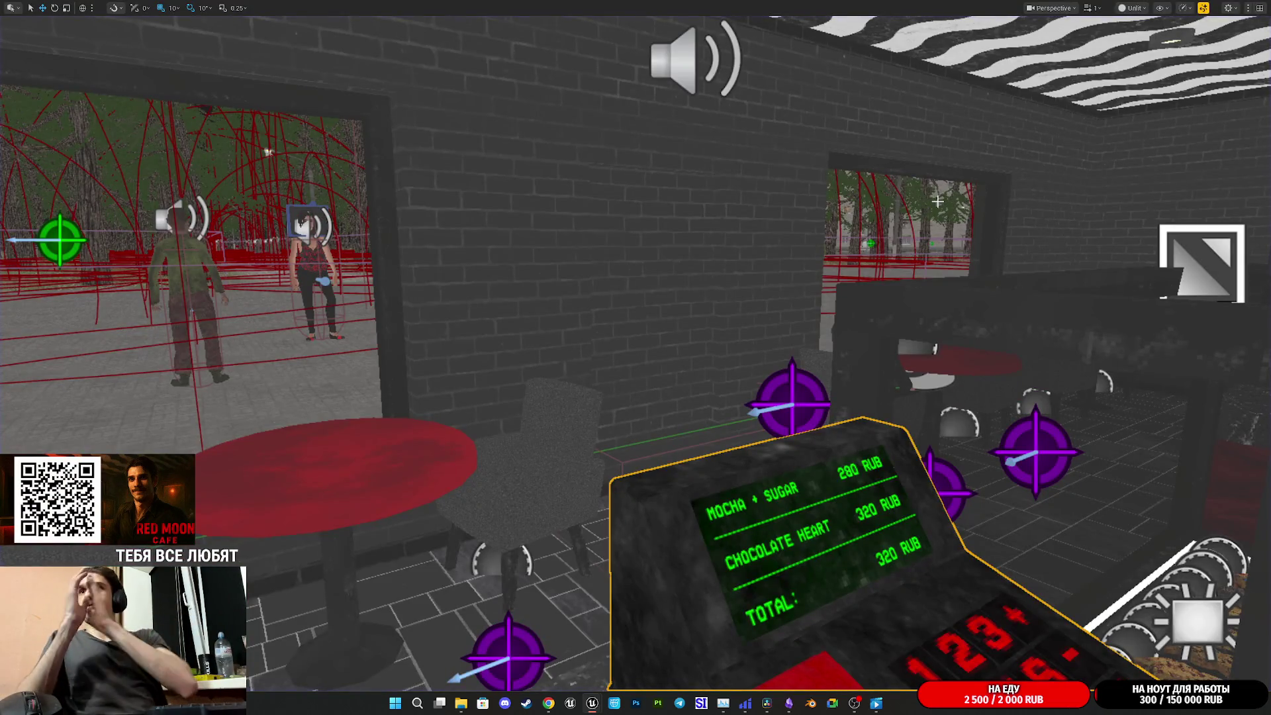
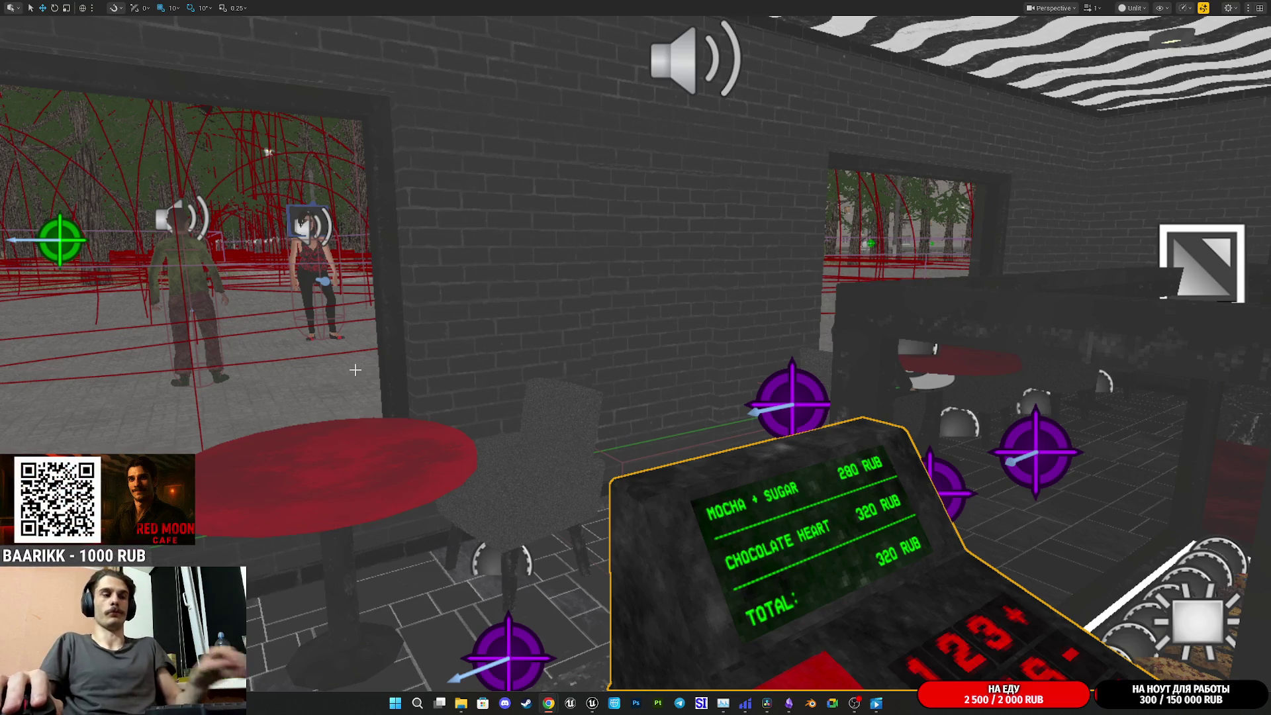
Leave immersive view and play the Red Moon Cafe level in a fullscreen game view
left_click_drag(361, 368, 331, 331)
key("F11")
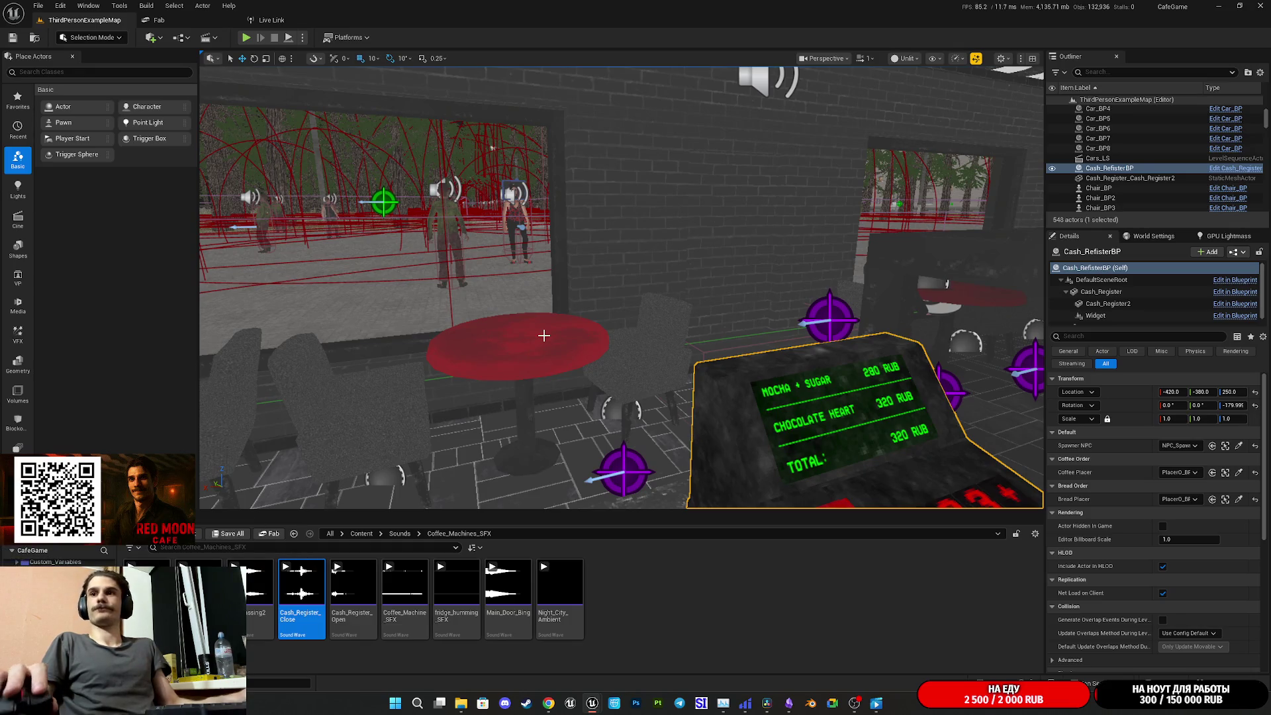
left_click(246, 38)
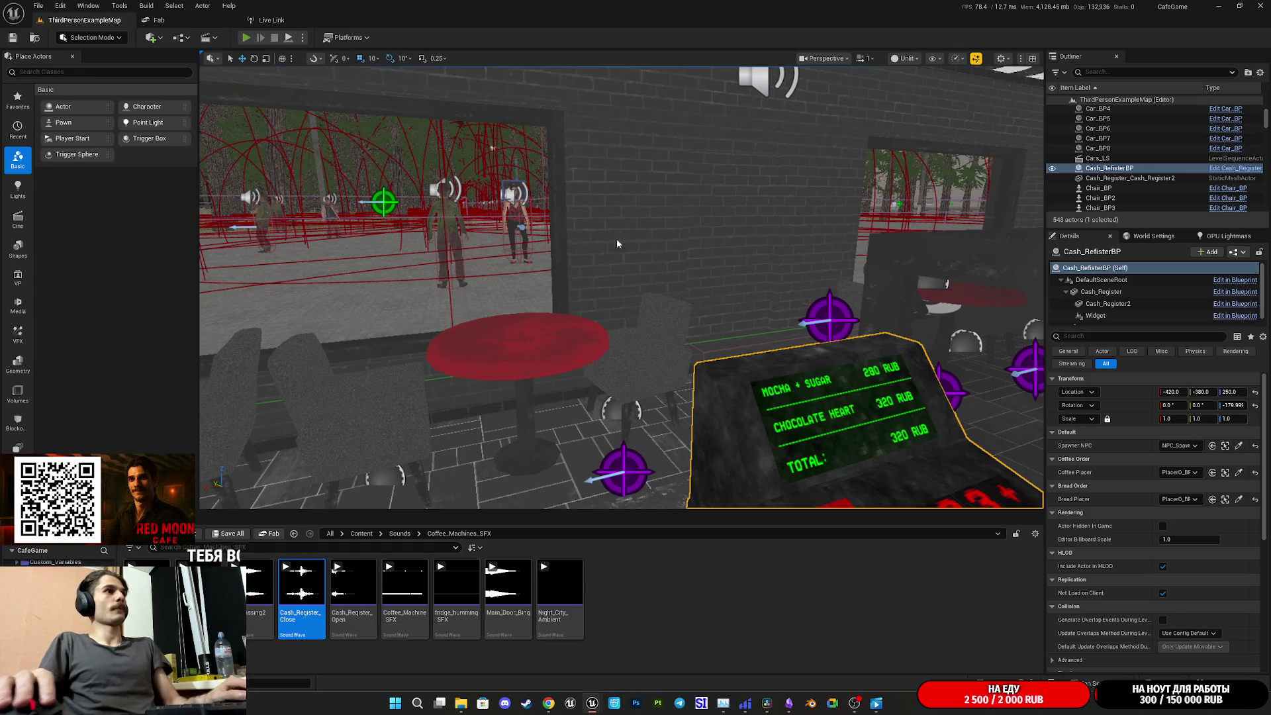
key("F11")
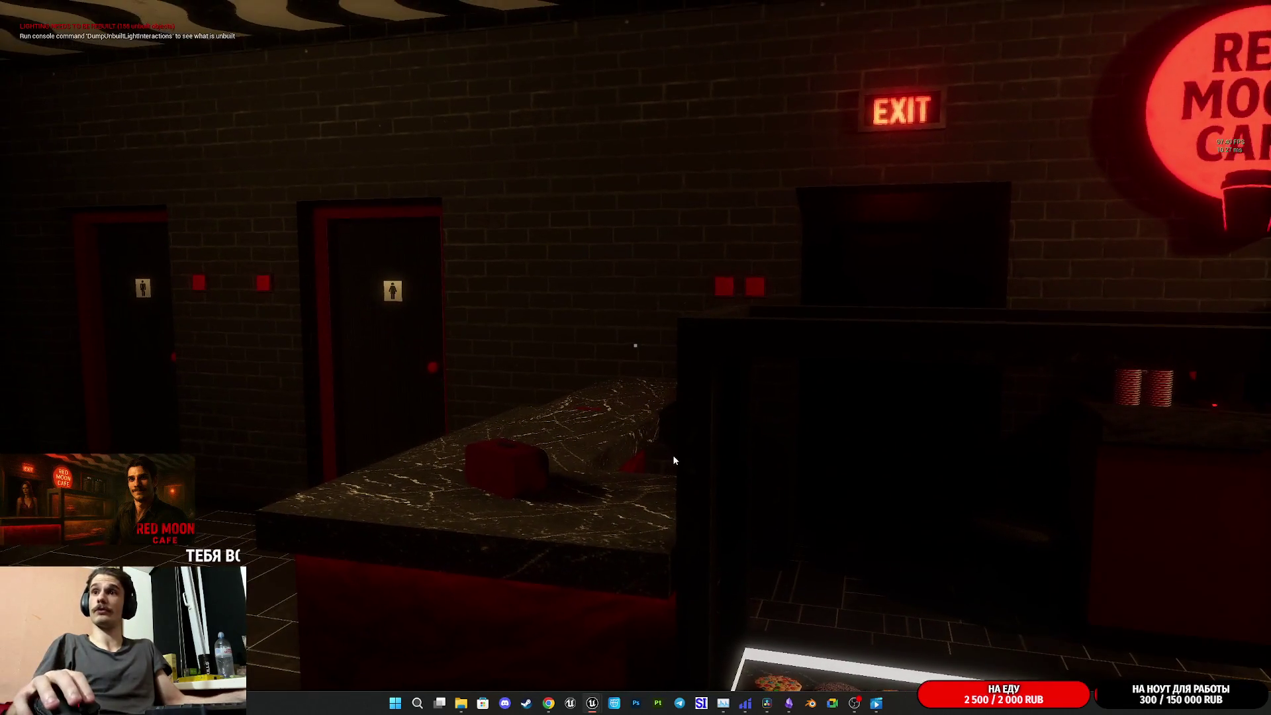
Stop the playtest, restore the editor panels, and angle the camera over the cafe floor toward the ceiling
key("Escape")
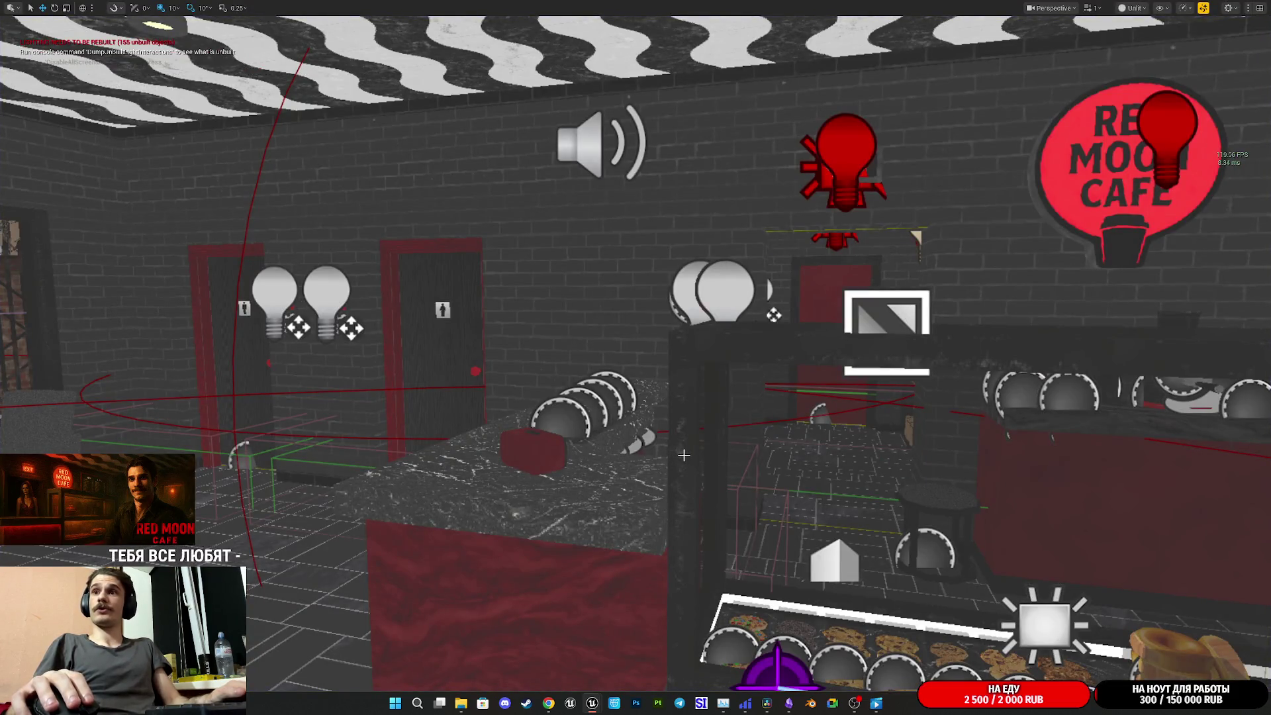
key("F11")
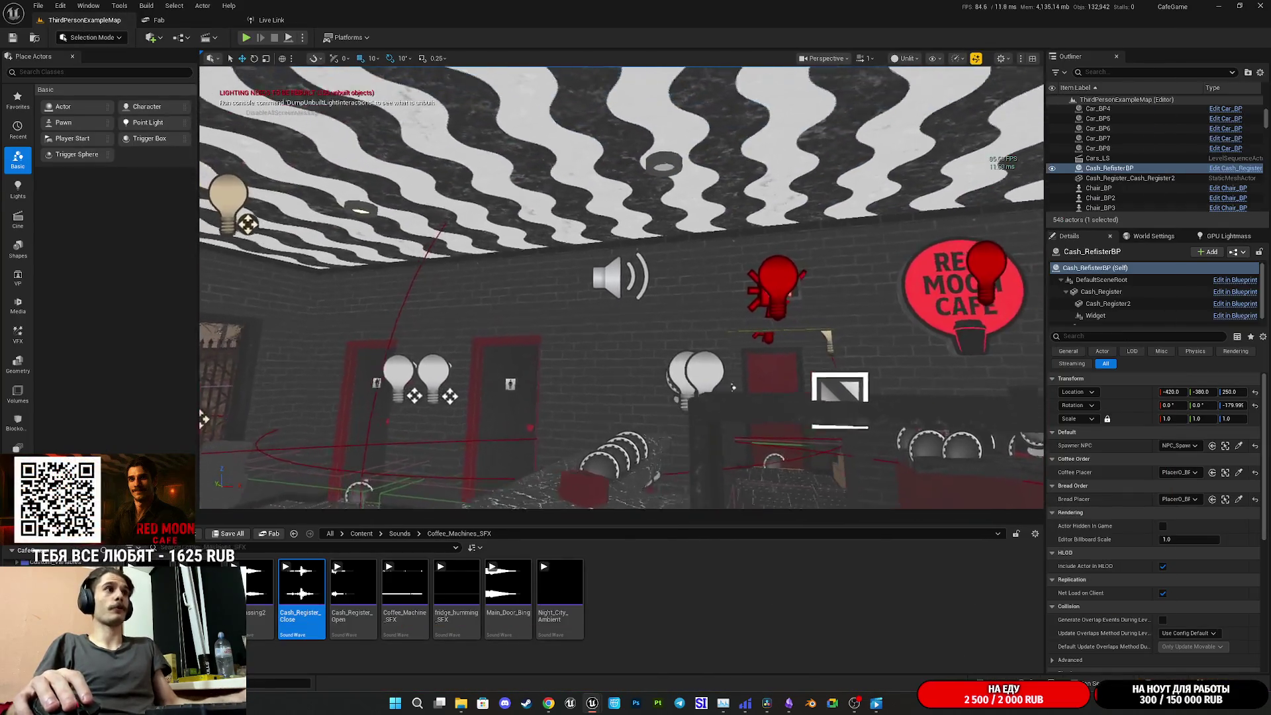
left_click_drag(623, 288, 596, 312)
left_click_drag(762, 357, 776, 339)
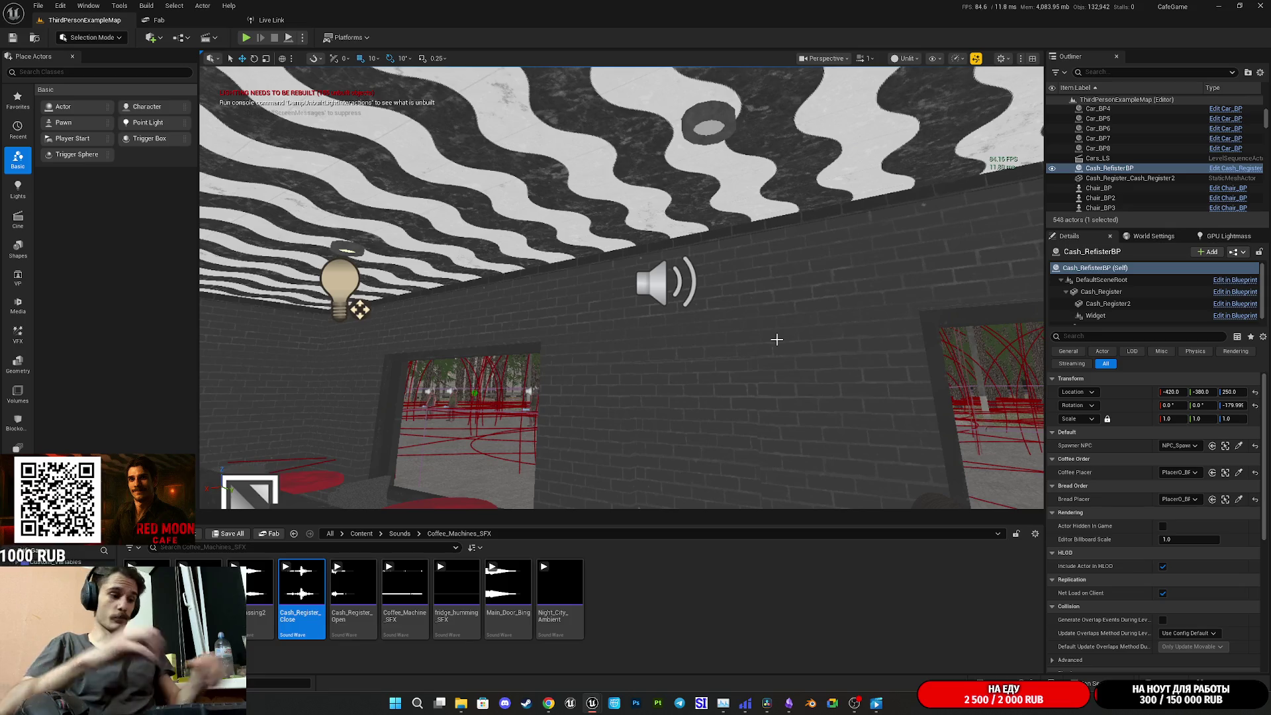
key("alt+p")
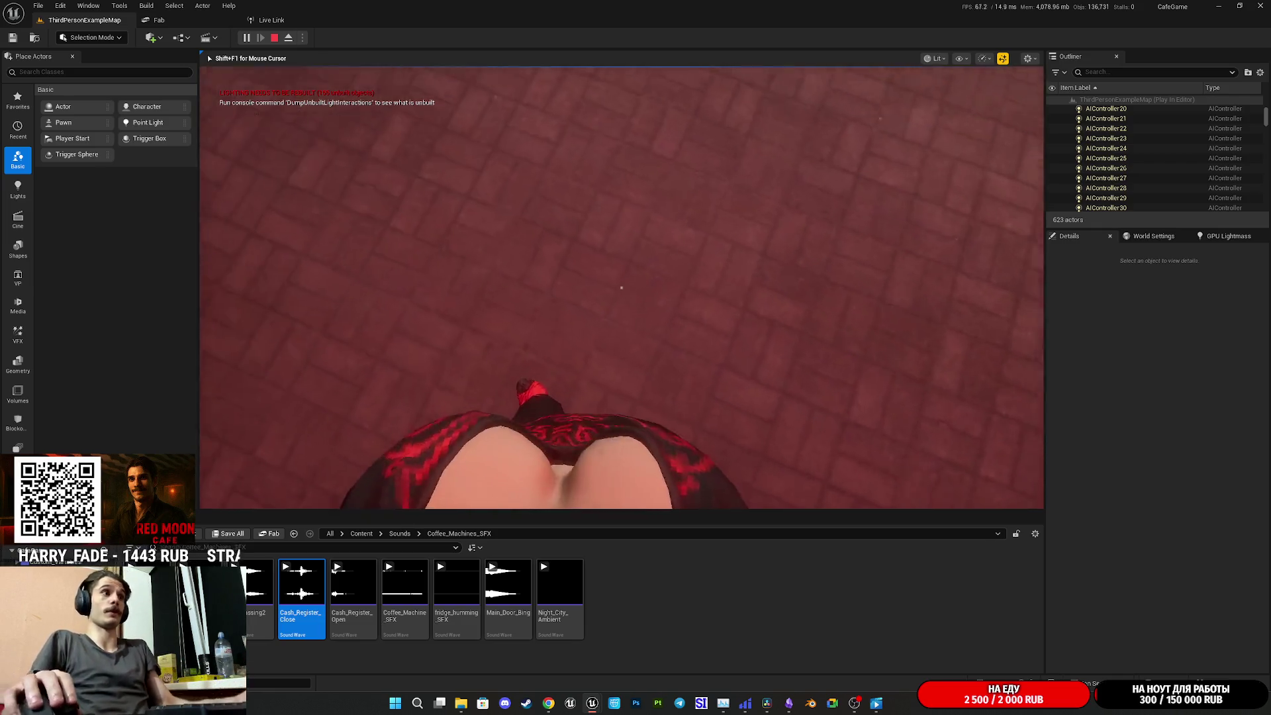
Eject from the player character into free editor camera control with F8
key("F8")
Fly to the ThirdPersonCharacter, select her, zoom in on her face, then stop the session
left_click_drag(353, 280, 361, 206)
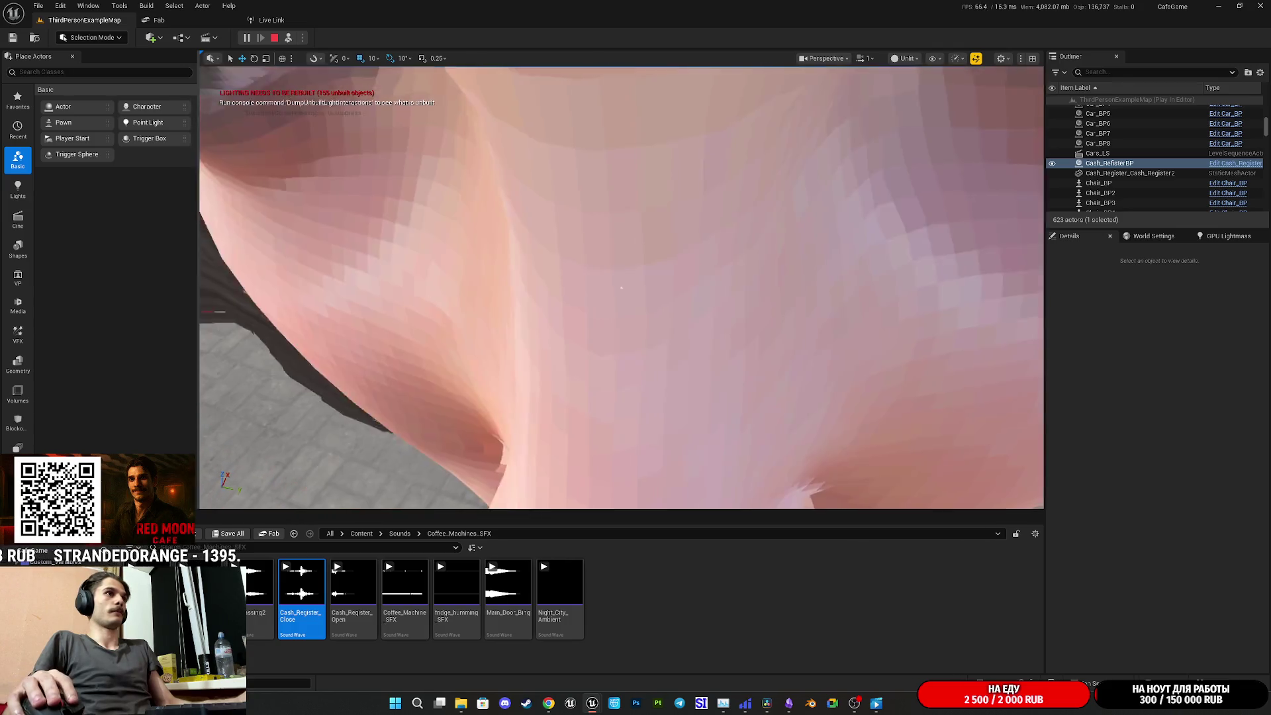
left_click(621, 287)
left_click_drag(651, 338, 651, 325)
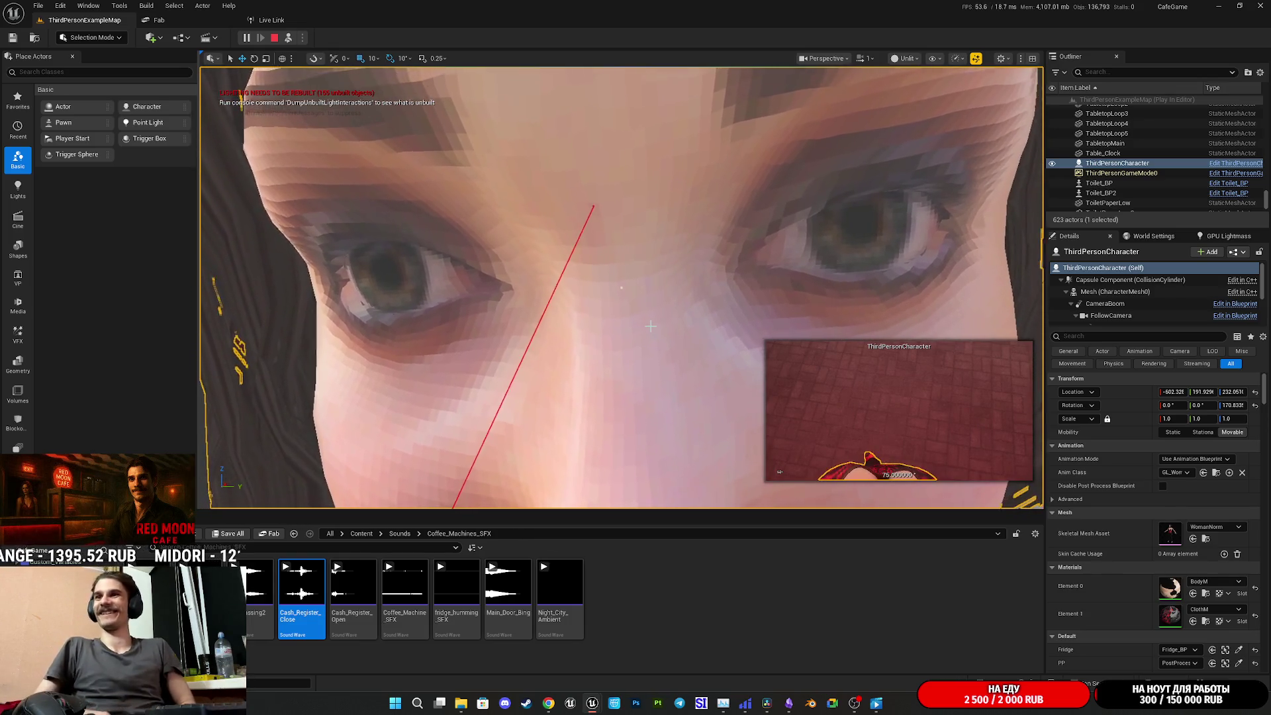
scroll(651, 325, "down", 5)
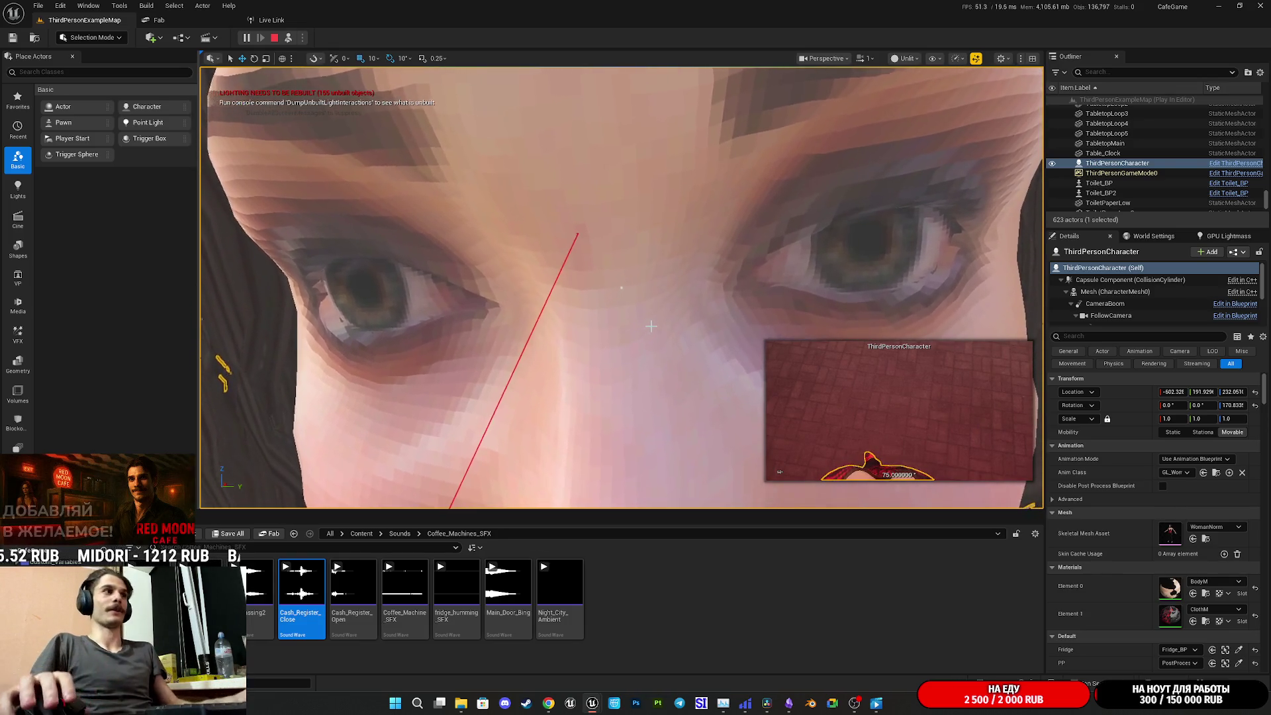
scroll(651, 325, "up", 2)
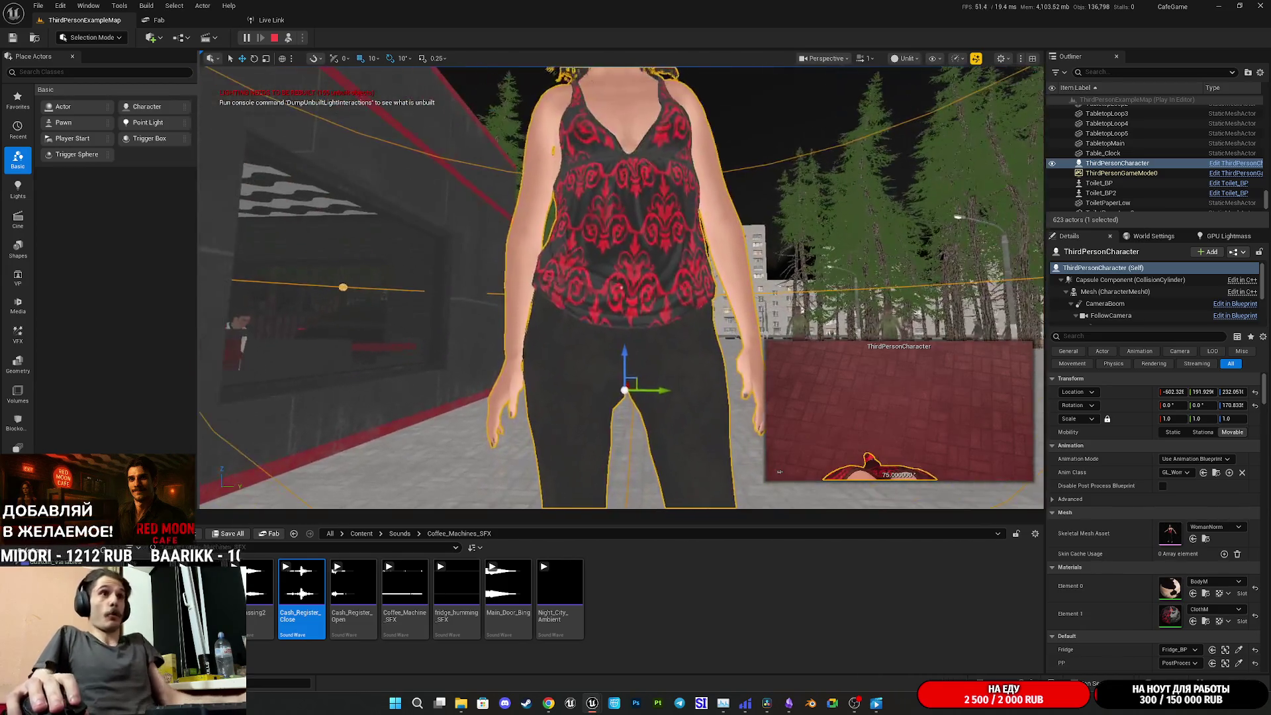
scroll(659, 282, "down", 3)
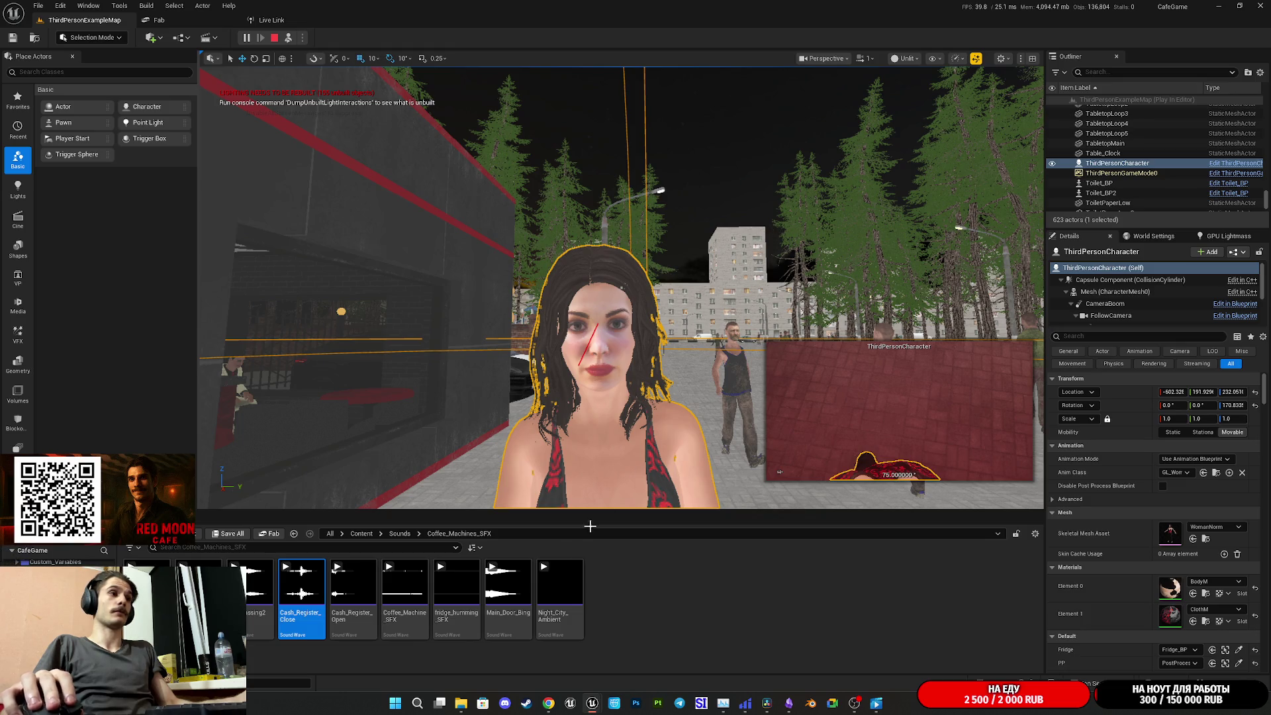
key("Escape")
right_click(641, 545)
Dismiss the actor menu, close the Message Log, and start a new play session
left_click(630, 492)
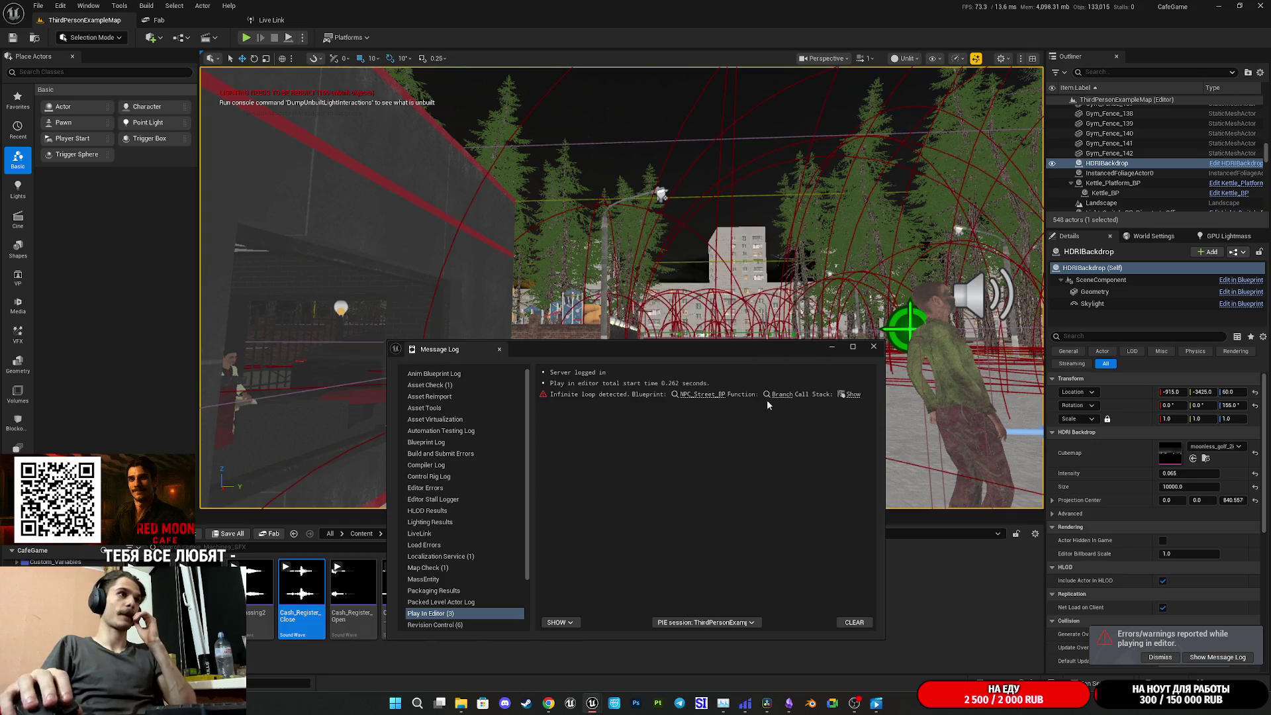
left_click(874, 347)
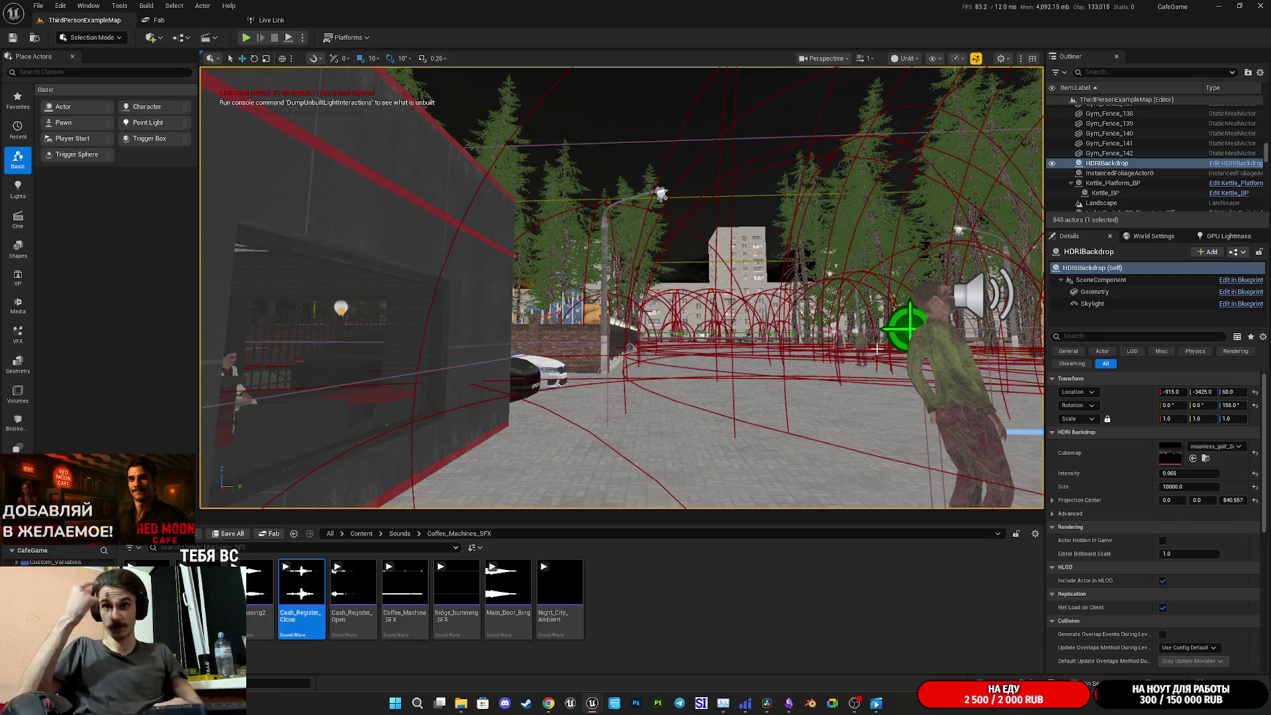
key("alt+p")
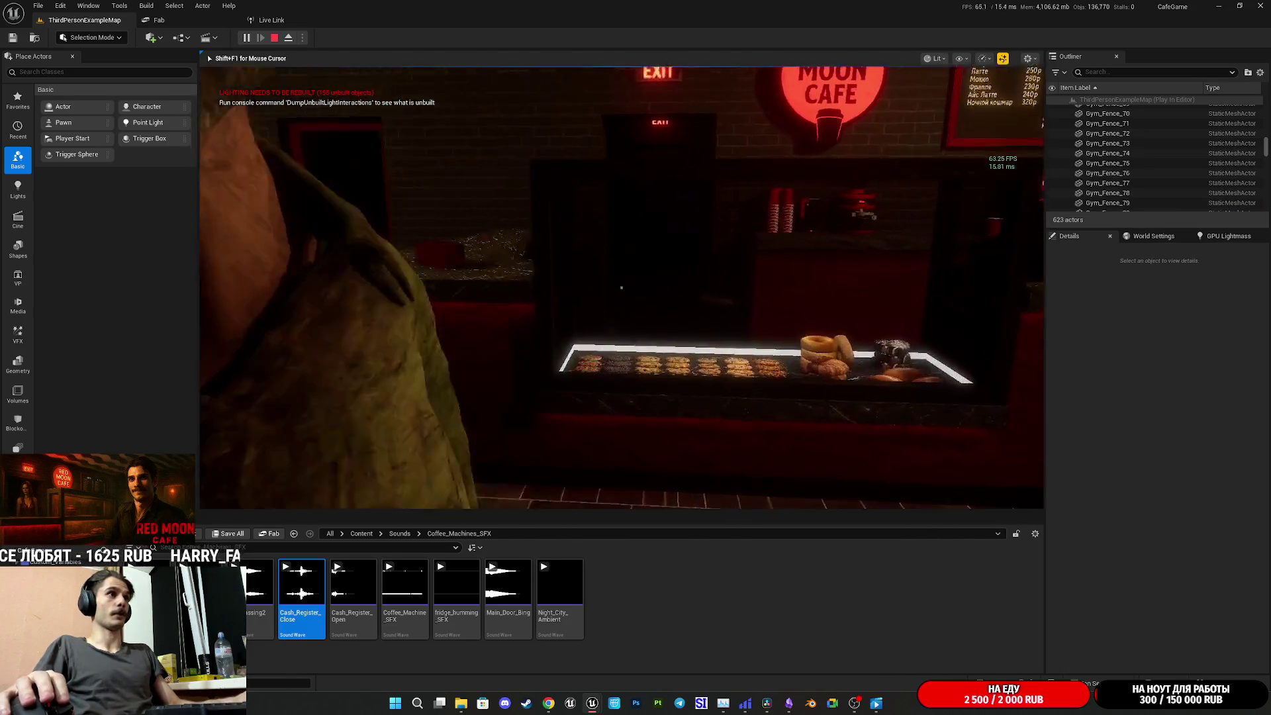
Walk the character into the restroom, look around, then stop the play test
key("w")
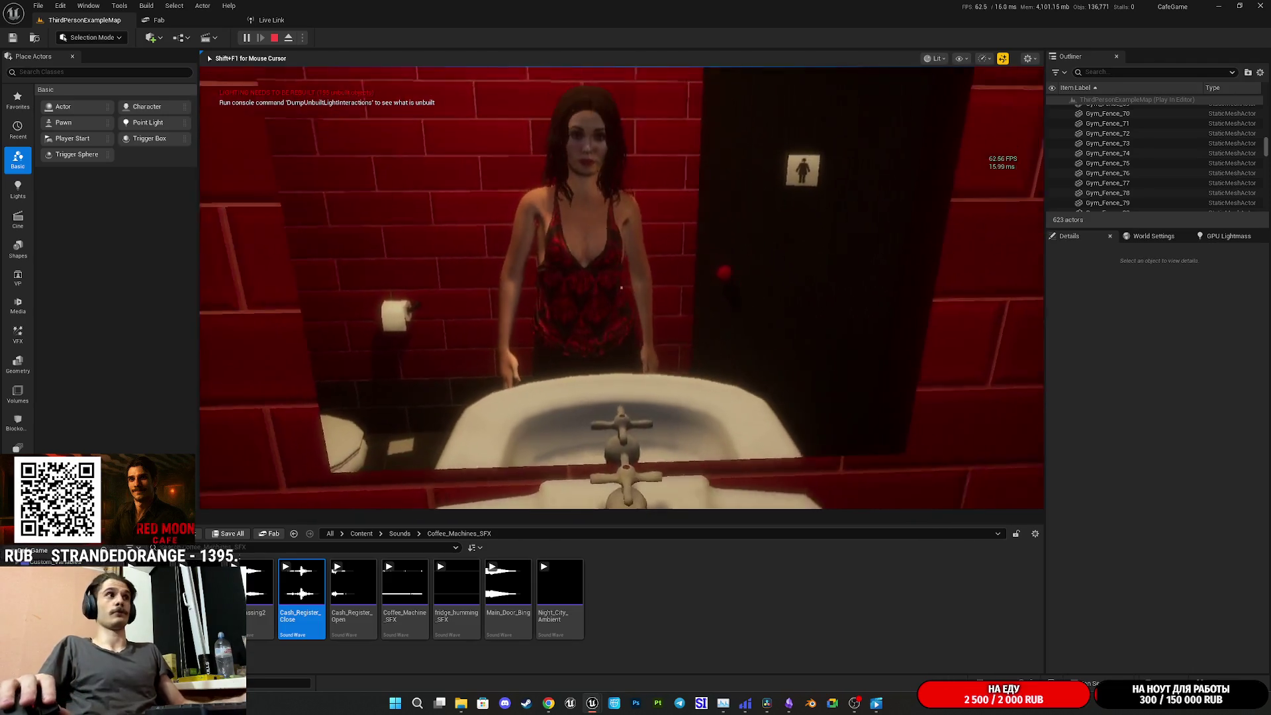
key("w")
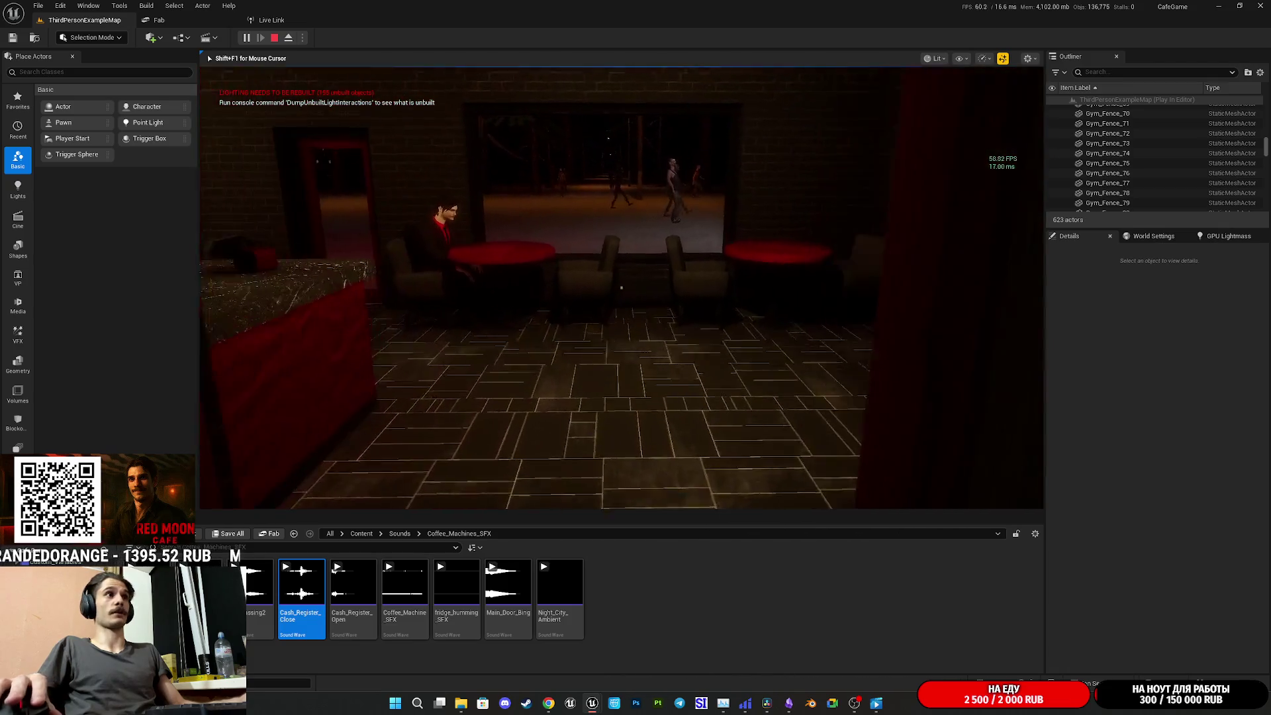
key("Escape")
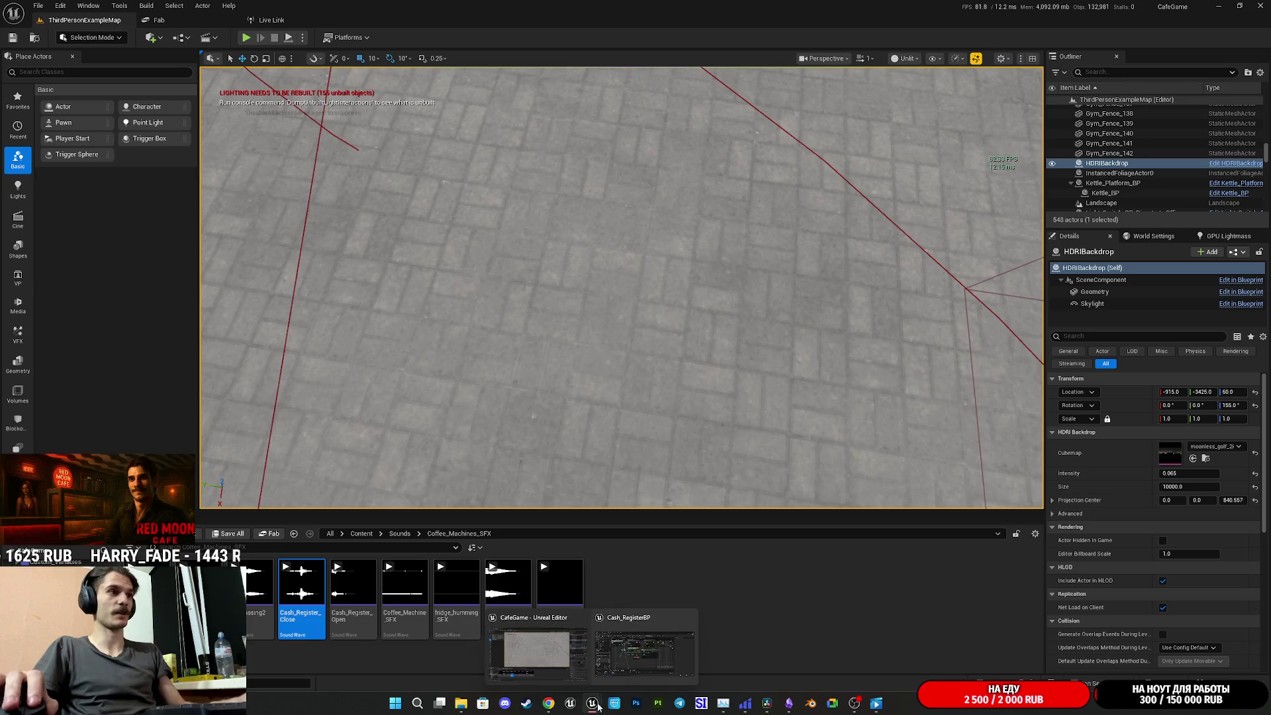
mouse_move(789, 703)
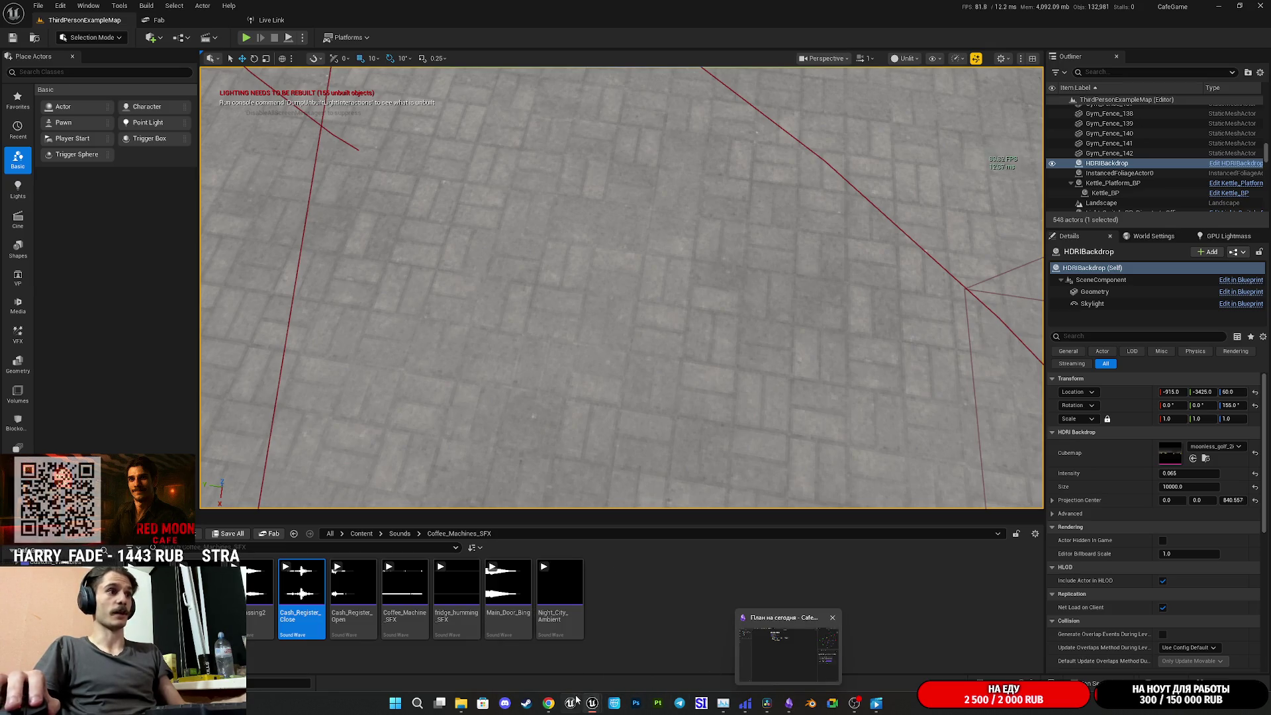
Bring the Grok chat with the cash register drawer sound prompts to the front in Chrome
mouse_move(549, 702)
left_click(518, 662)
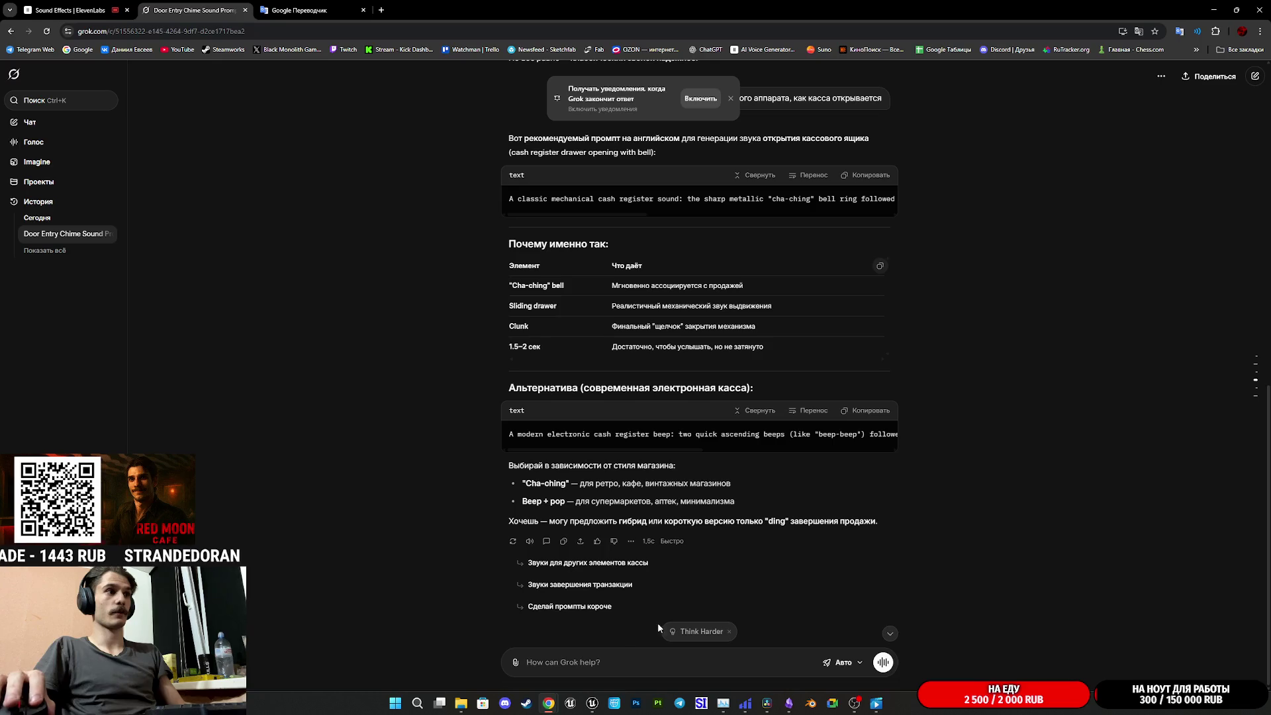
mouse_move(461, 706)
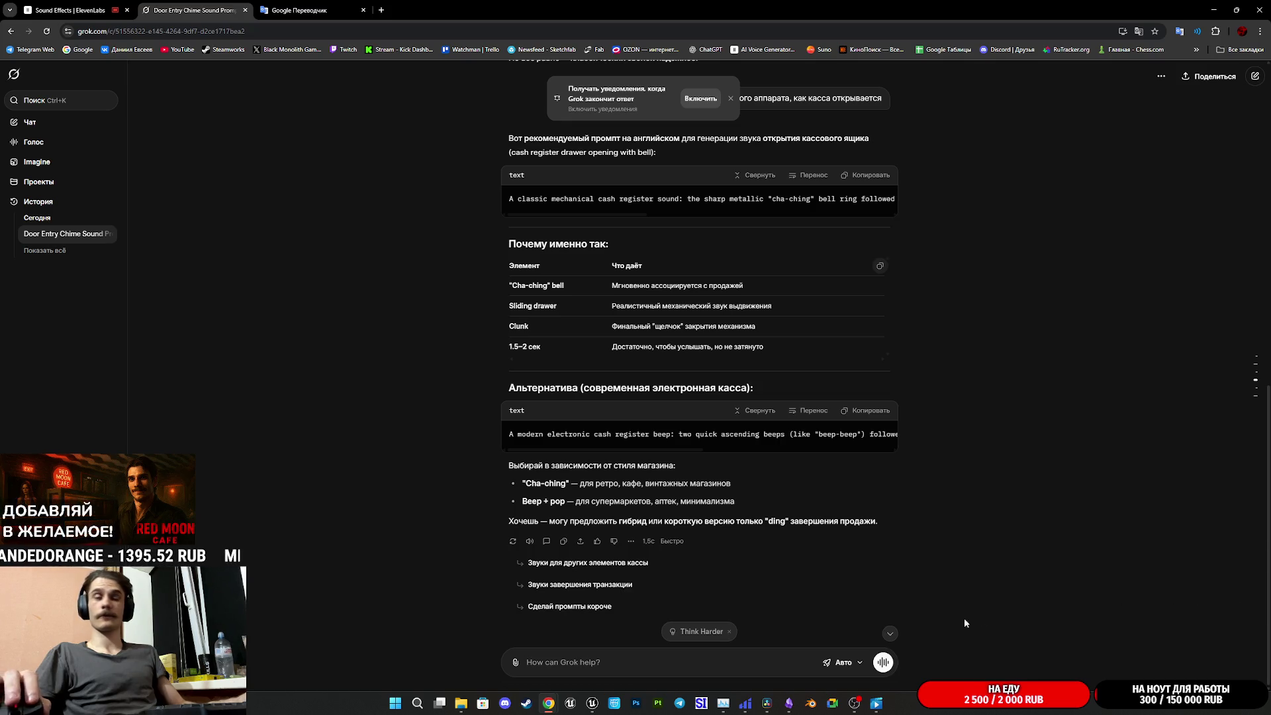
Return to Unreal Editor and close the Cash_RegisterBP blueprint editor
mouse_move(593, 703)
left_click(606, 635)
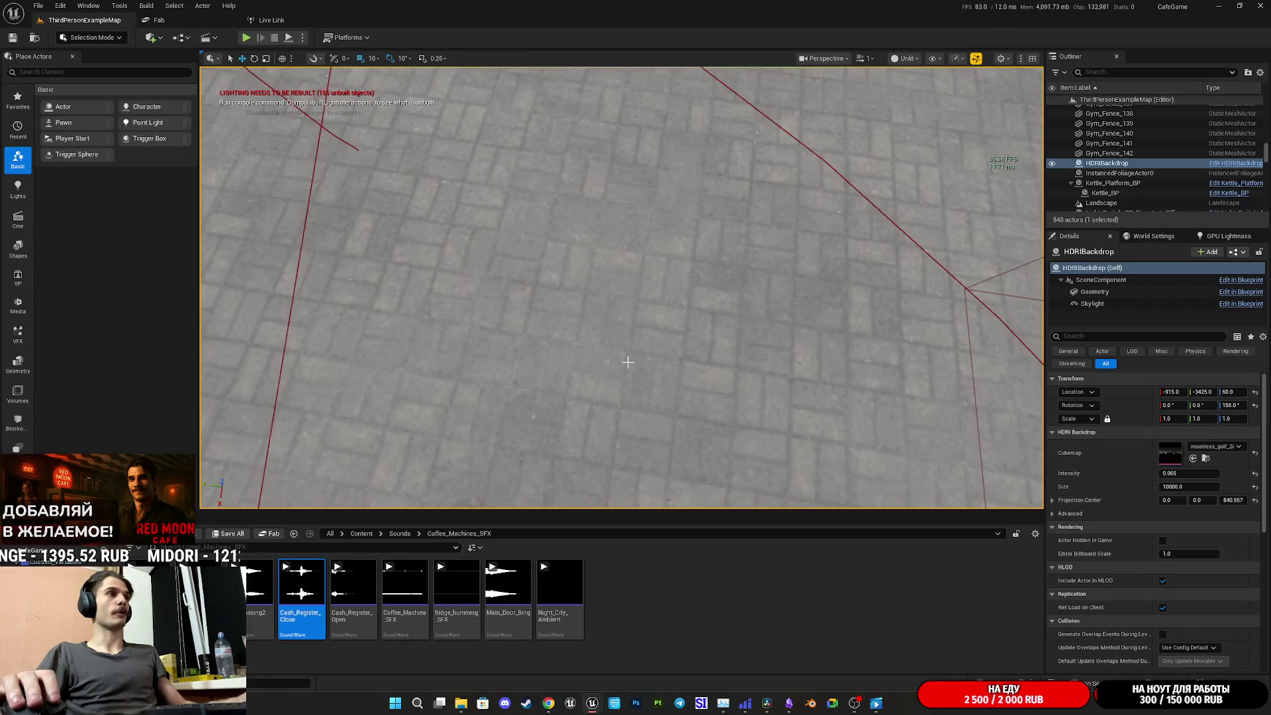
mouse_move(593, 705)
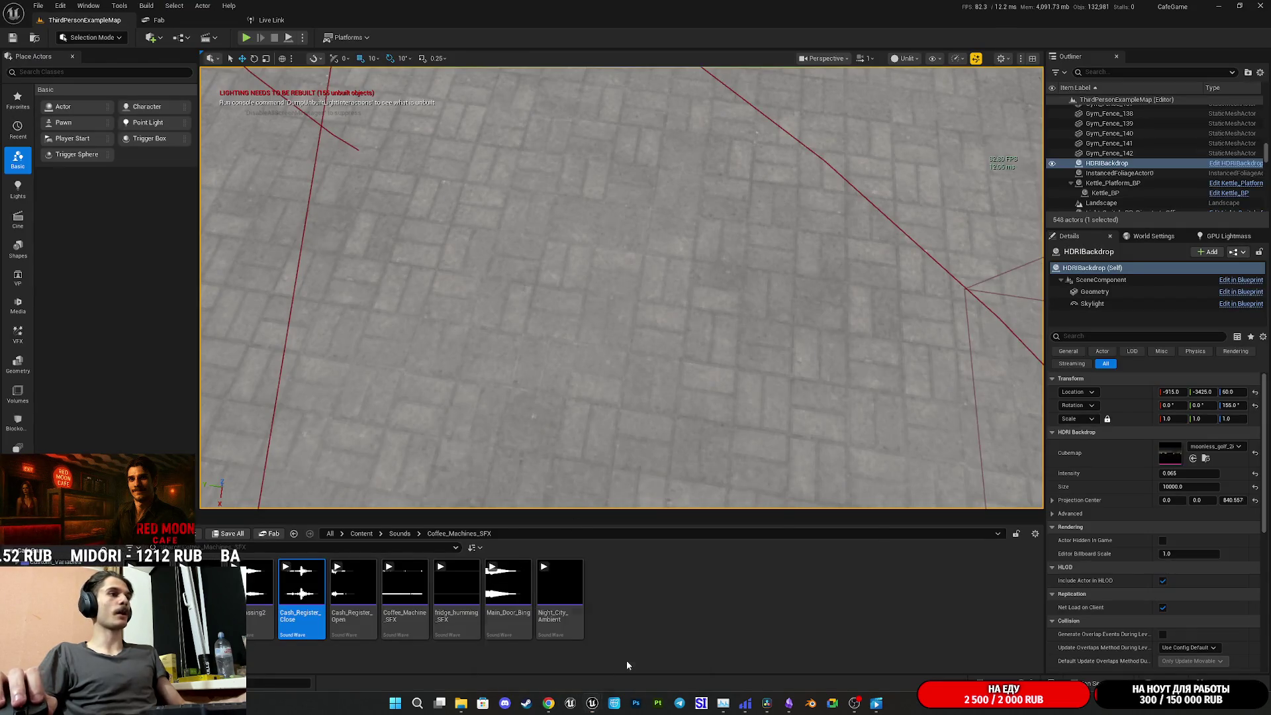
left_click(626, 661)
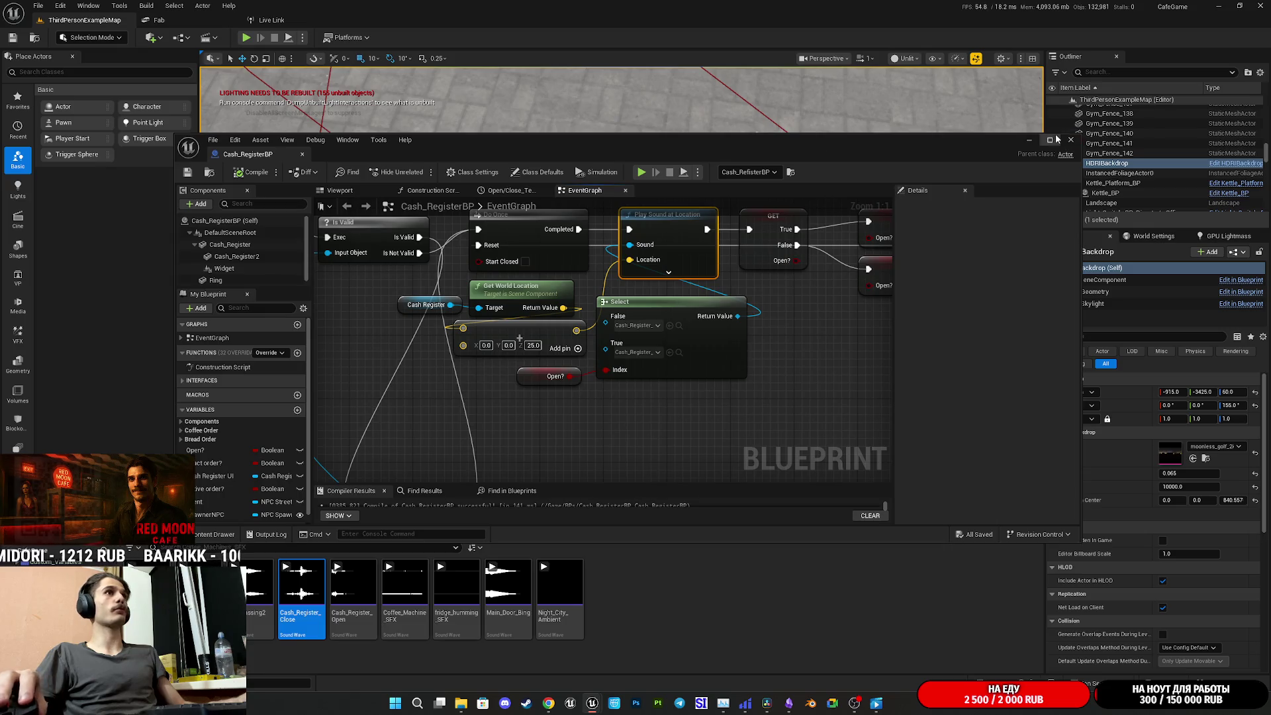
left_click(1071, 139)
Open the ThirdPersonExampleMap level blueprint from the Blueprints menu
left_click(215, 38)
mouse_move(251, 88)
left_click(463, 241)
scroll(569, 336, "down", 9)
Add a Caret keyboard event node to the graph by searching 'key'
right_click(478, 390)
type("key")
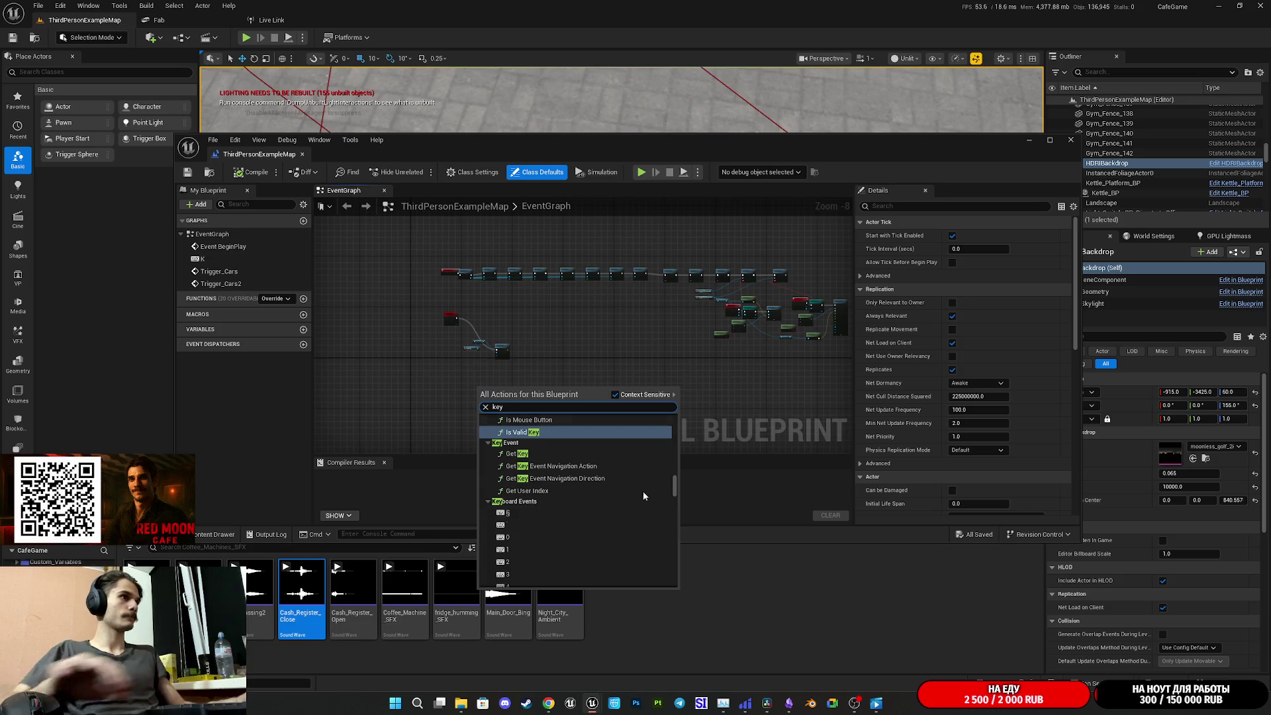
scroll(513, 526, "down", 3)
scroll(523, 550, "down", 2)
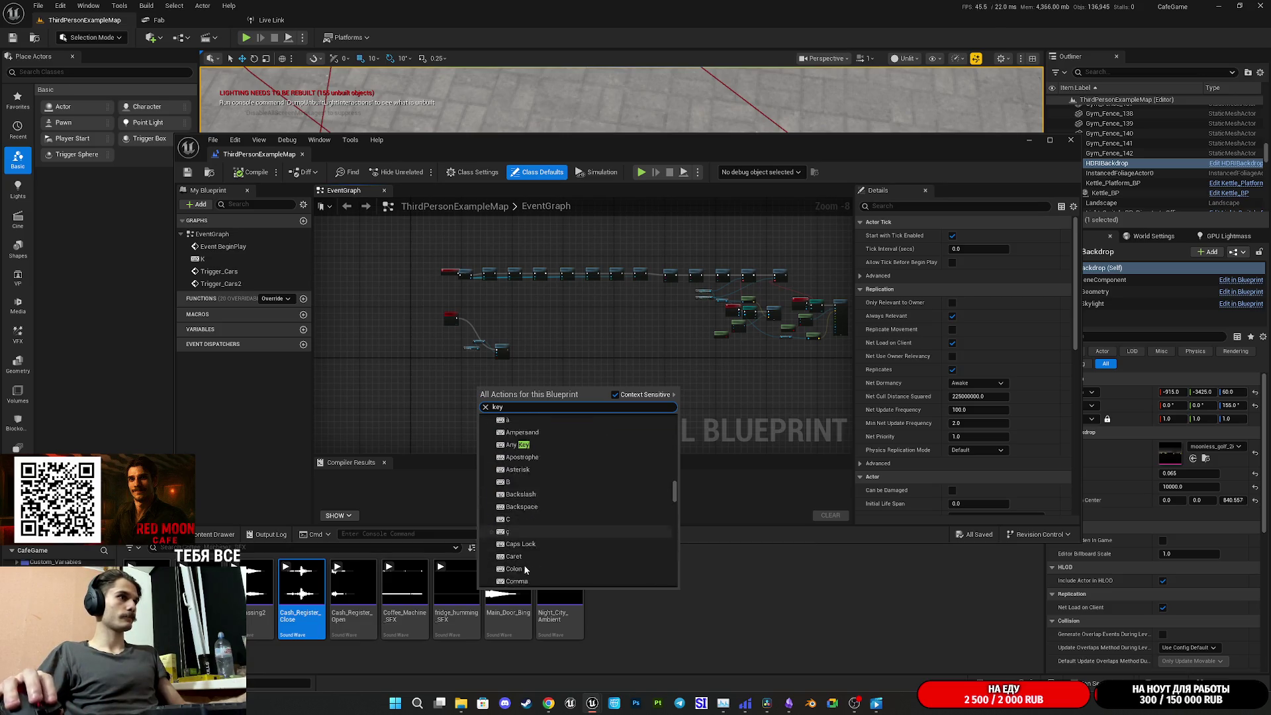
left_click(522, 542)
scroll(488, 402, "up", 8)
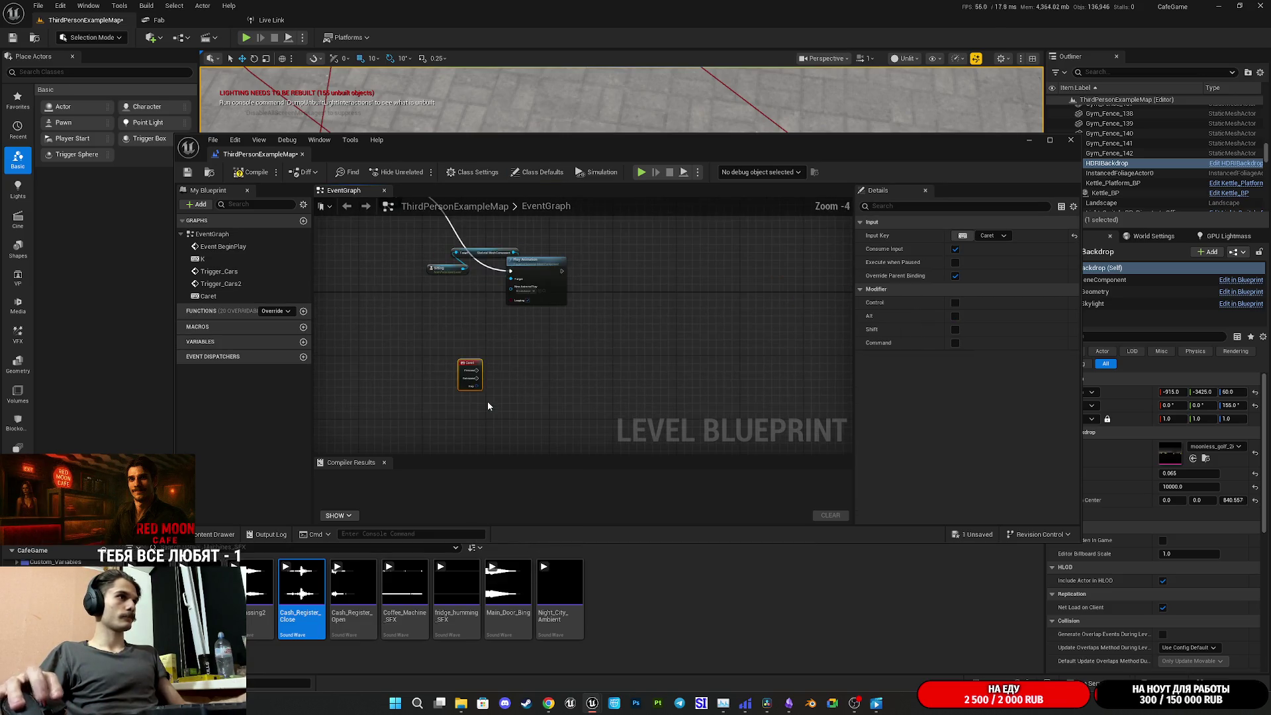
Switch the key event to K and wire its Pressed output to a Set Global Time Dilation node
left_click(970, 236)
key("k")
mouse_move(492, 370)
left_mouse_down()
mouse_move(520, 380)
mouse_move(507, 368)
mouse_move(544, 362)
left_mouse_up()
type("set")
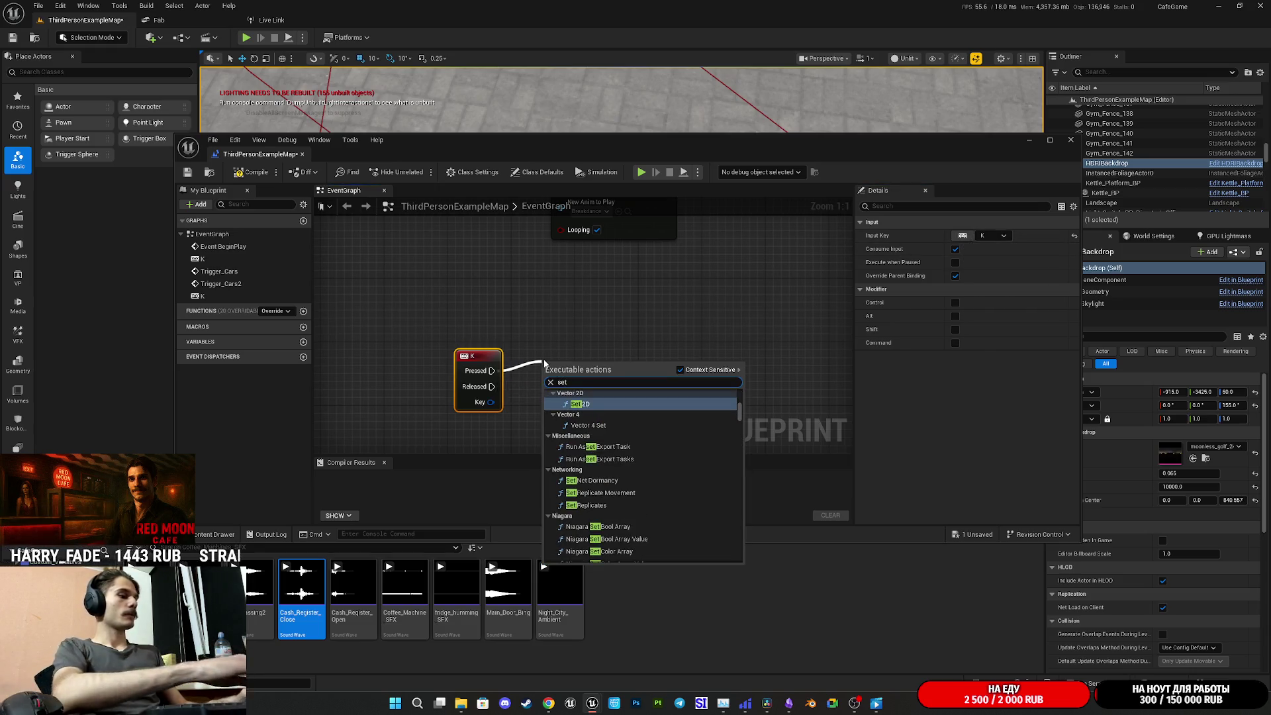
type(" time")
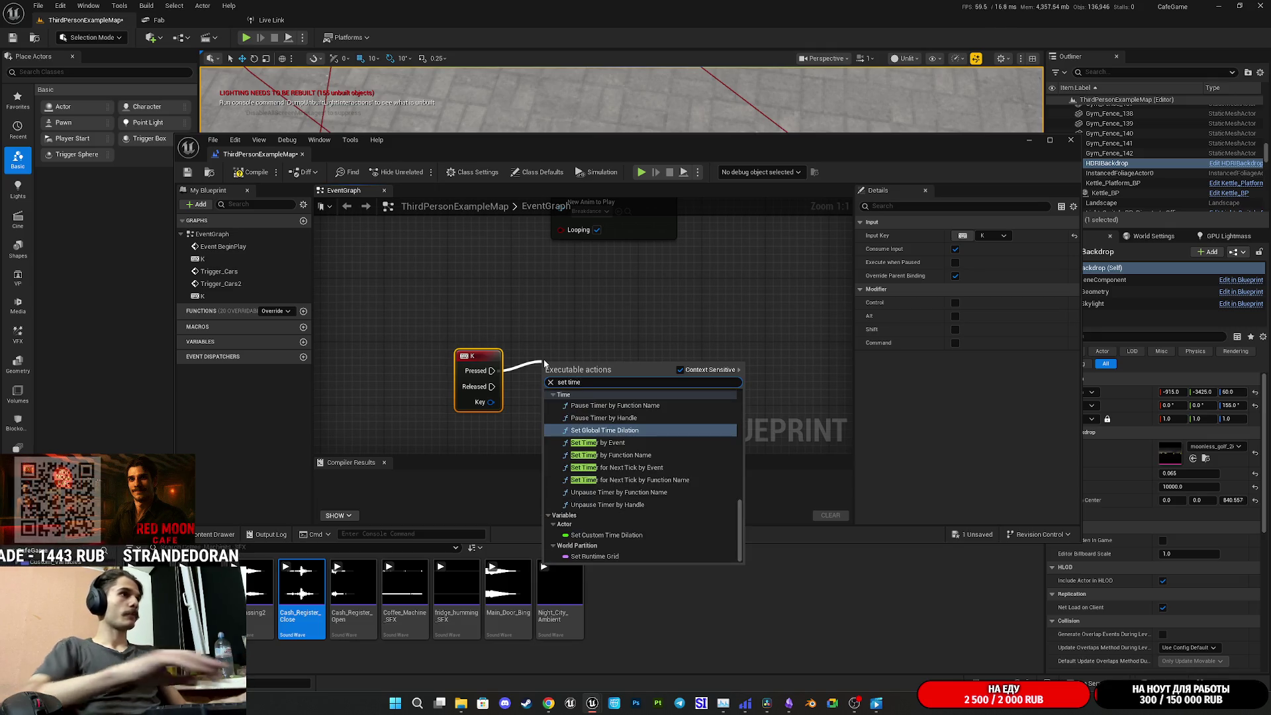
left_click(594, 431)
left_click_drag(585, 379, 594, 348)
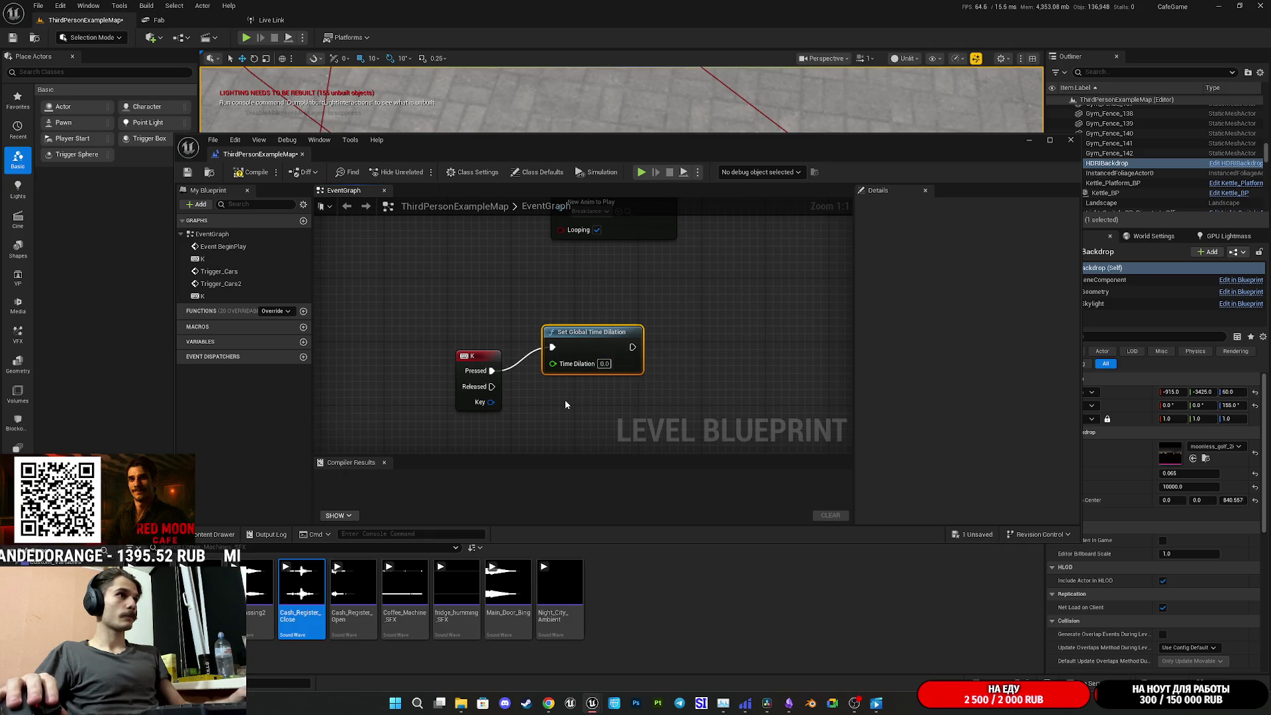
Duplicate the node for K Released with Time Dilation 1.0, and set the Pressed node to 0.25
key("ctrl+c")
key("ctrl+v")
left_click_drag(492, 387, 568, 418)
left_click(621, 435)
type("1")
key("Return")
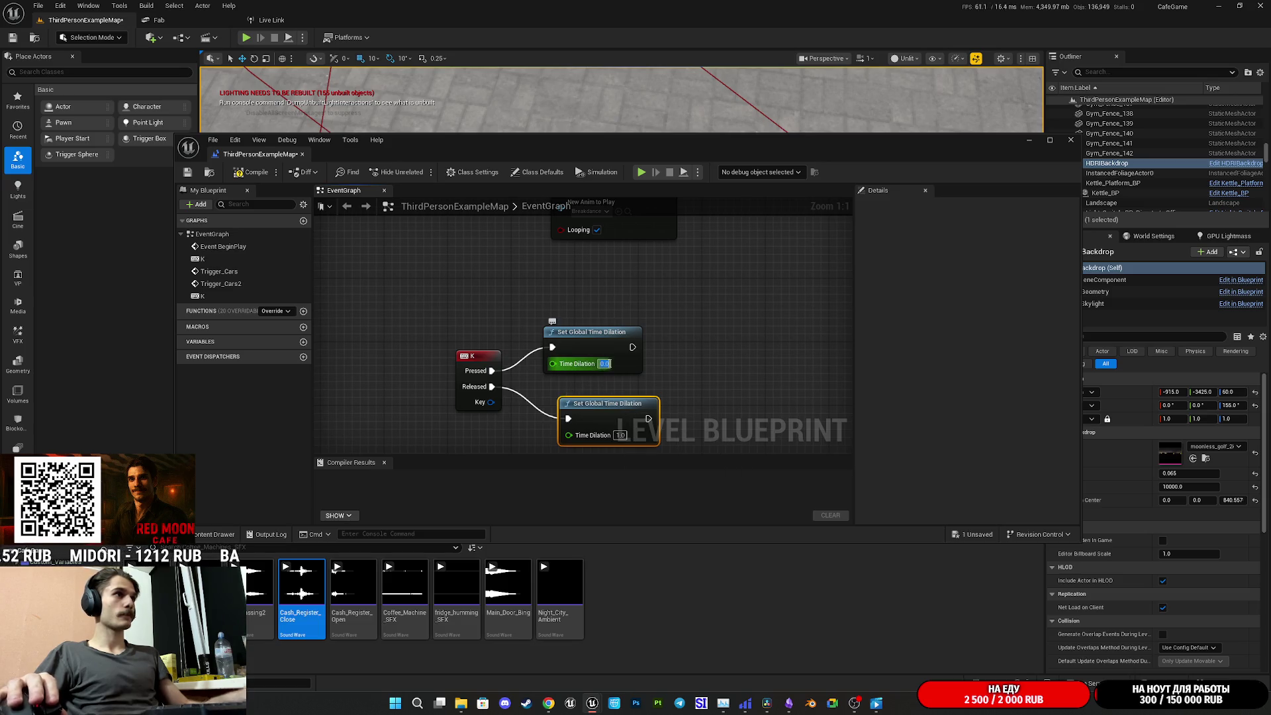
left_click(604, 364)
type("0.25")
Compile and save the level blueprint, minimize it, and start a play session
left_click(268, 169)
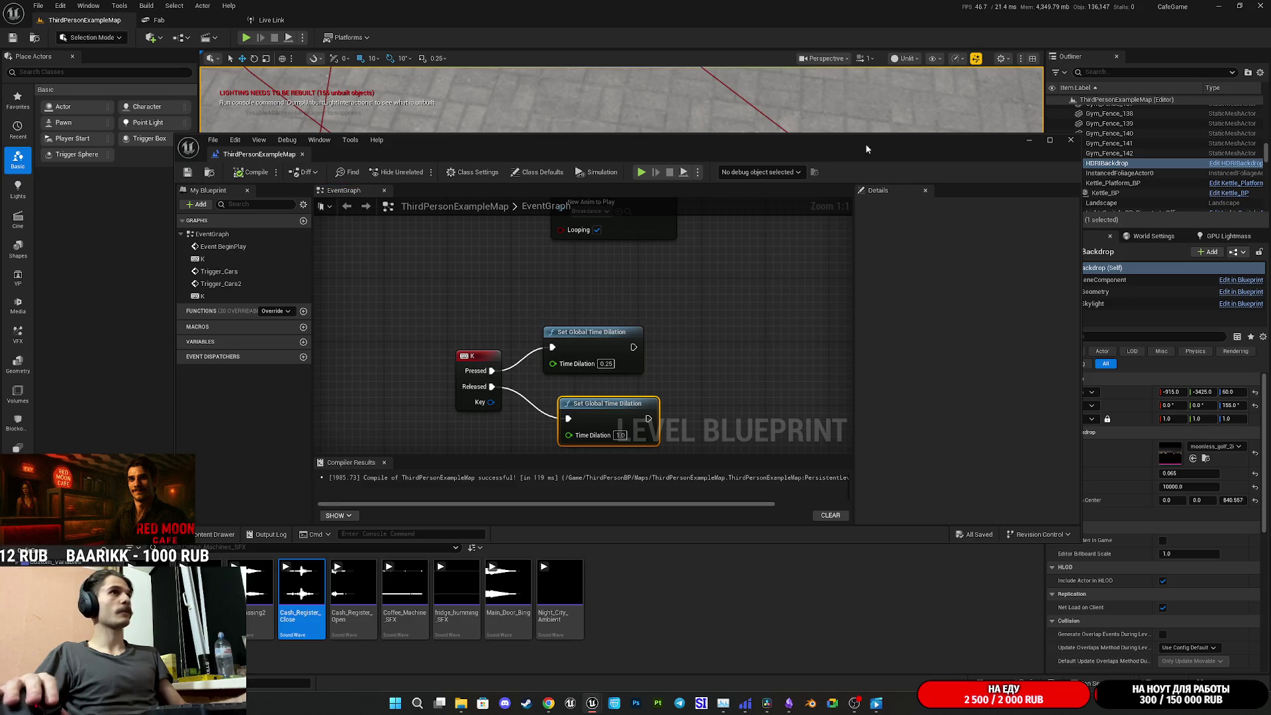
left_click(1030, 141)
left_click(249, 37)
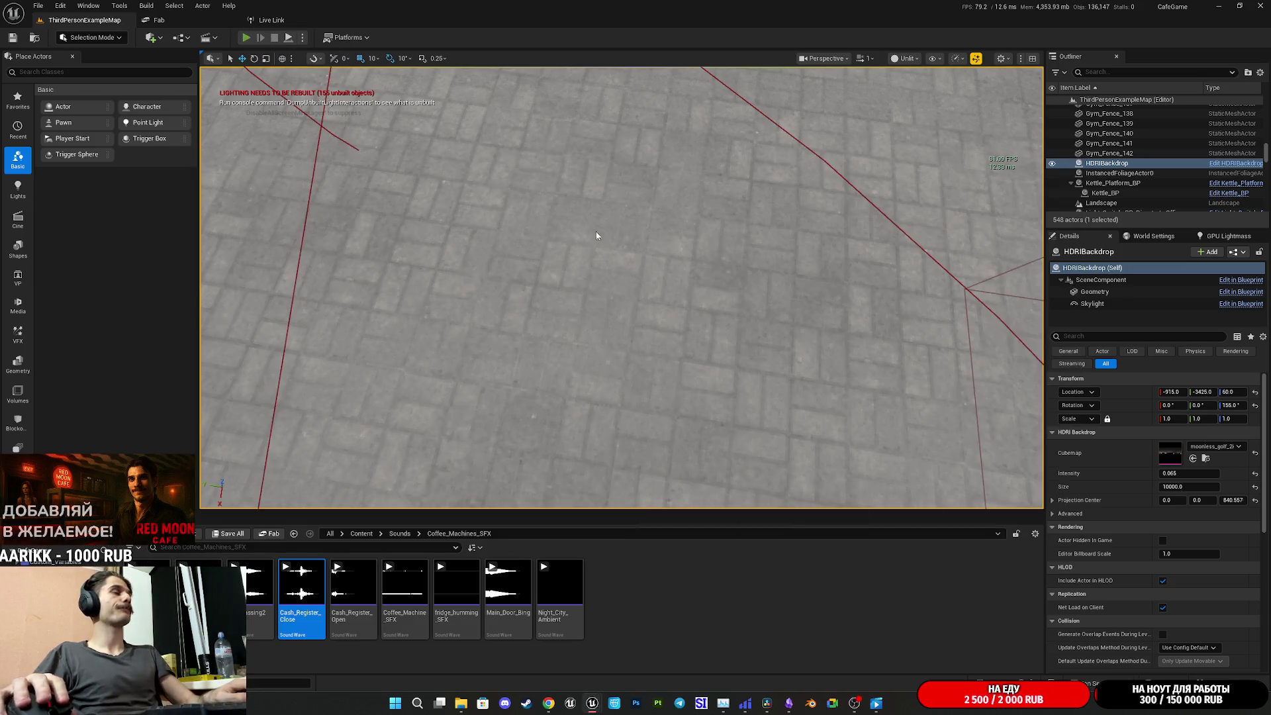
Go fullscreen and walk the character through the cafe up to the restroom doors
key("F11")
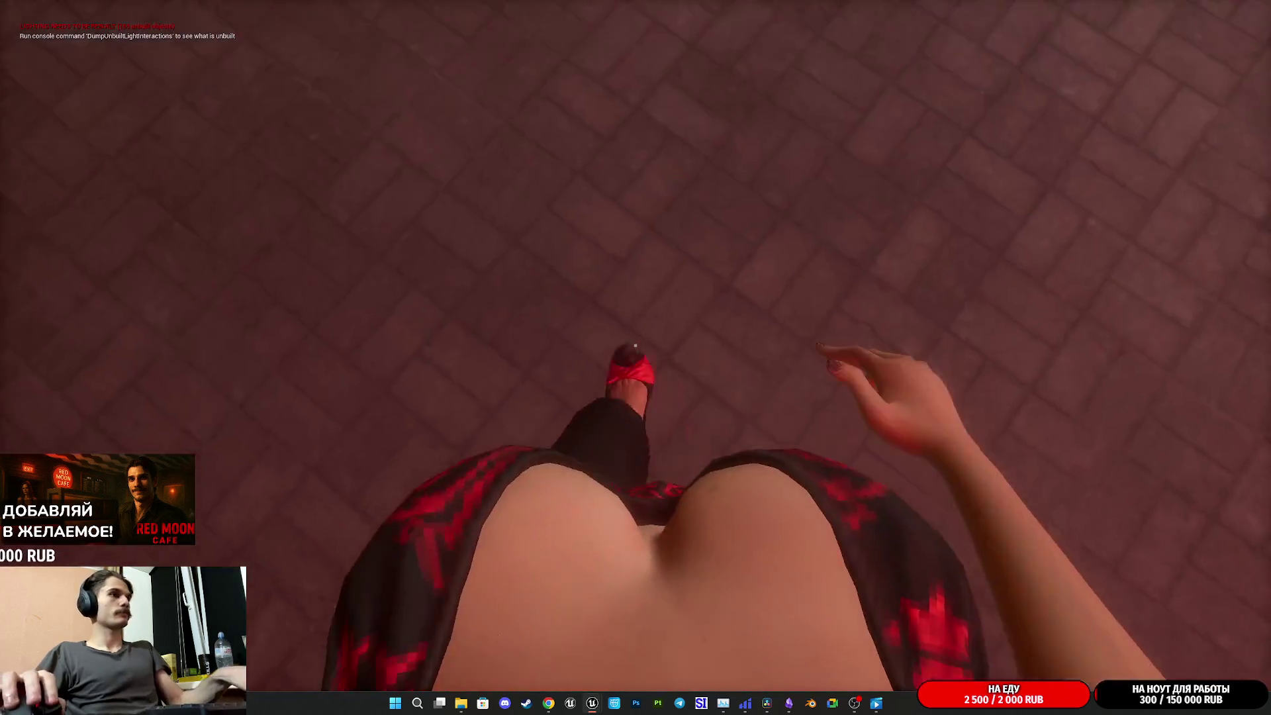
key("w")
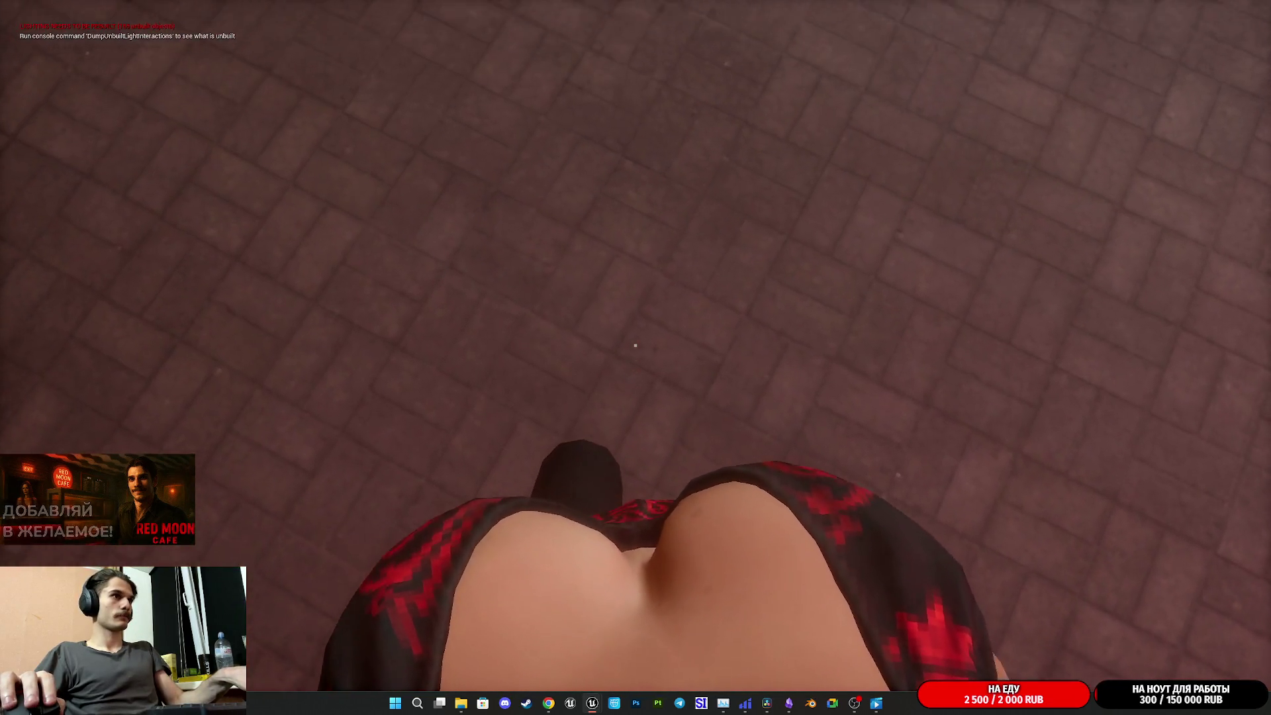
key("w")
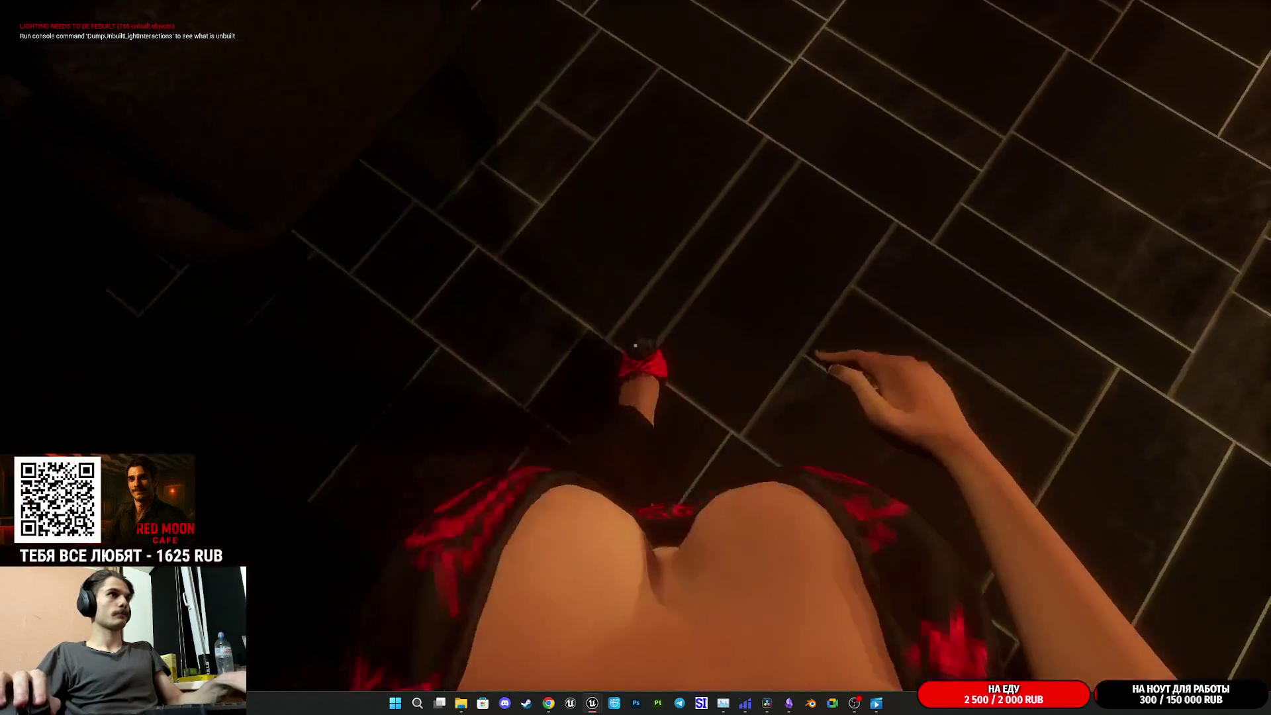
key("w")
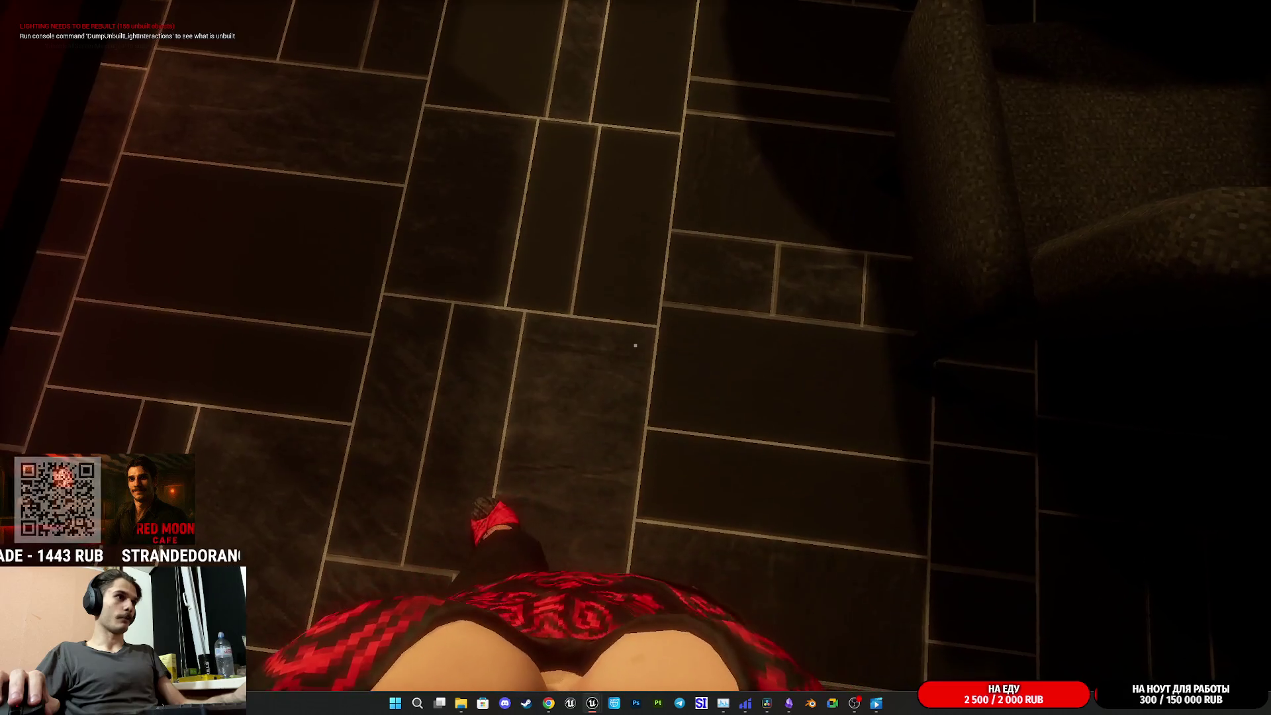
key("w")
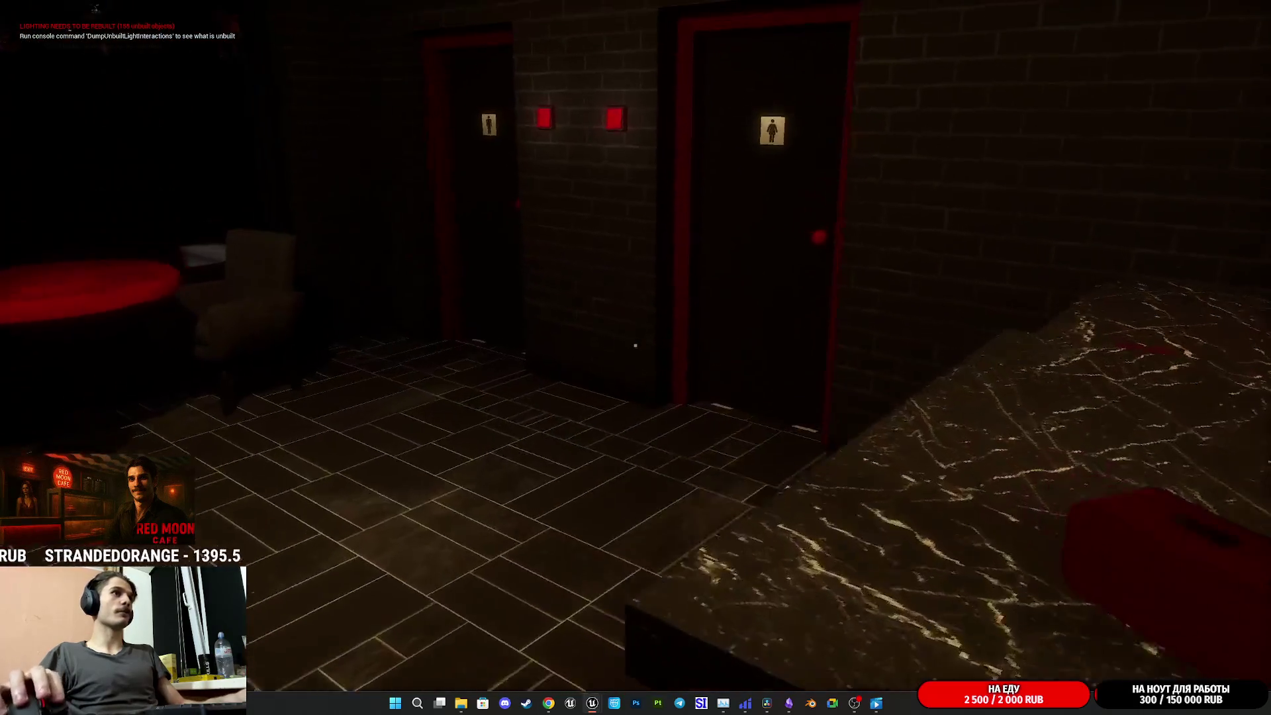
Open the women's restroom door, approach the mirror and sink, back out, then end the session
key("e")
key("w")
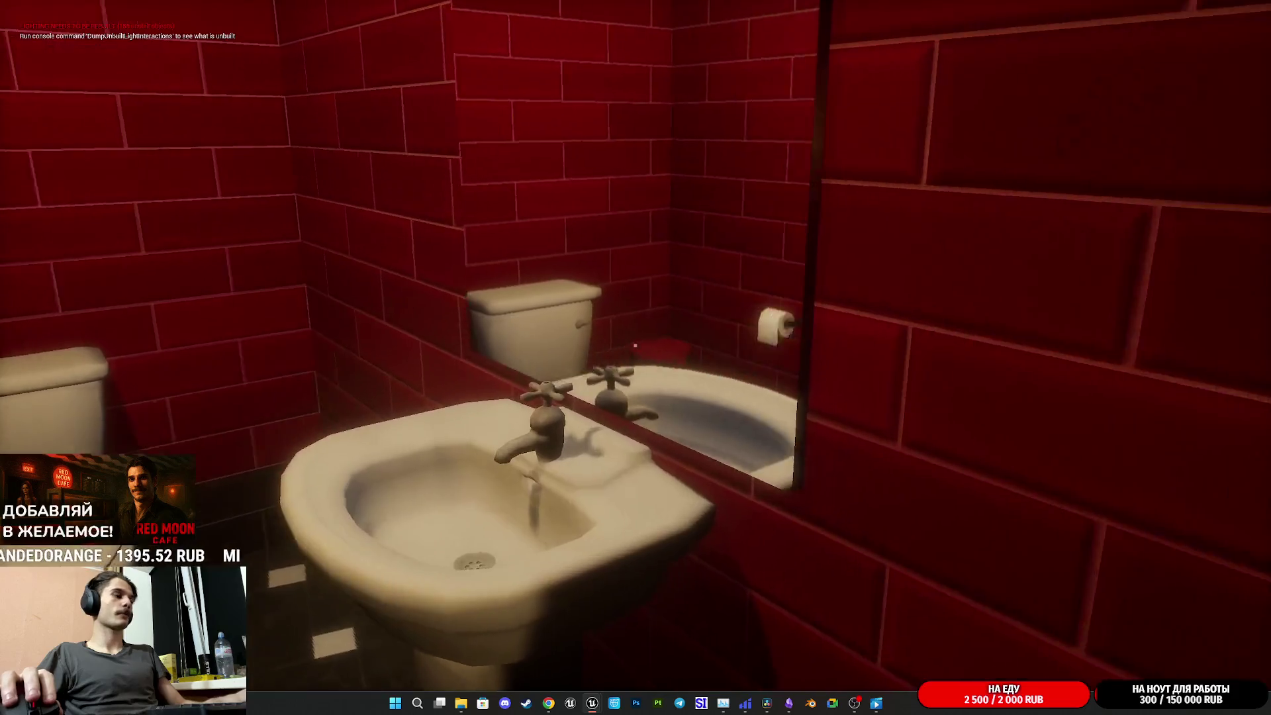
key("s")
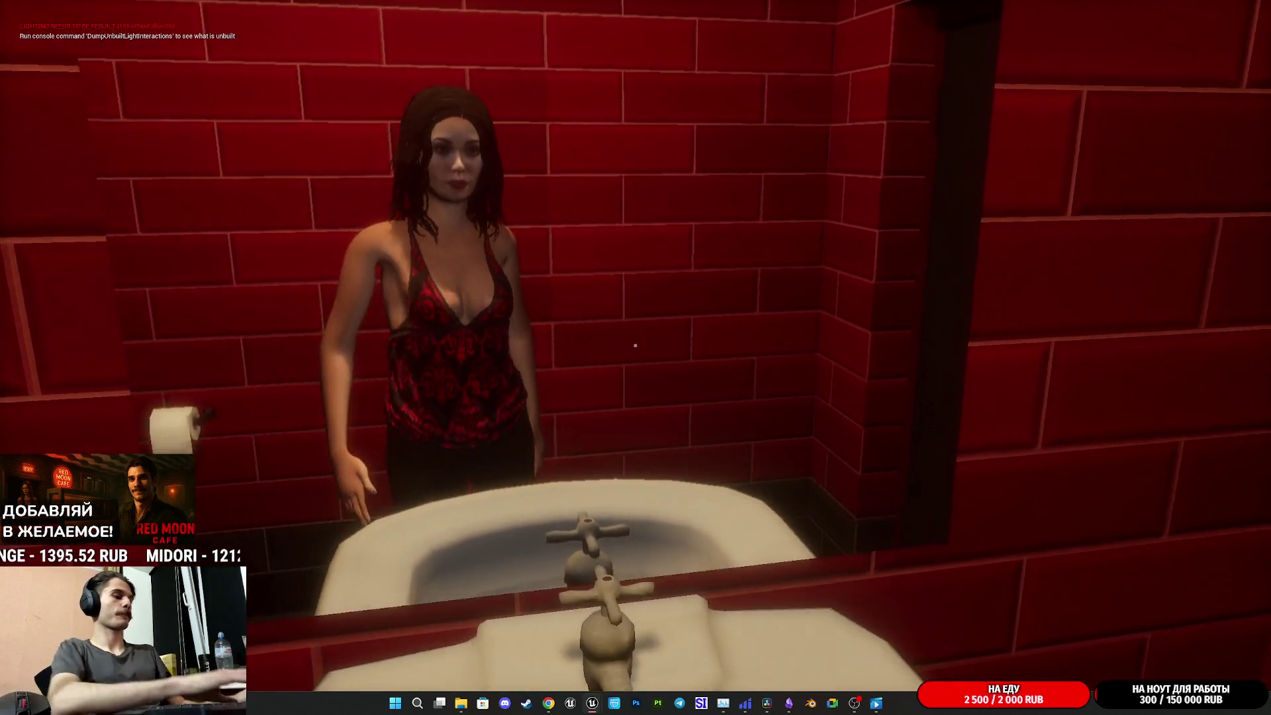
key("s")
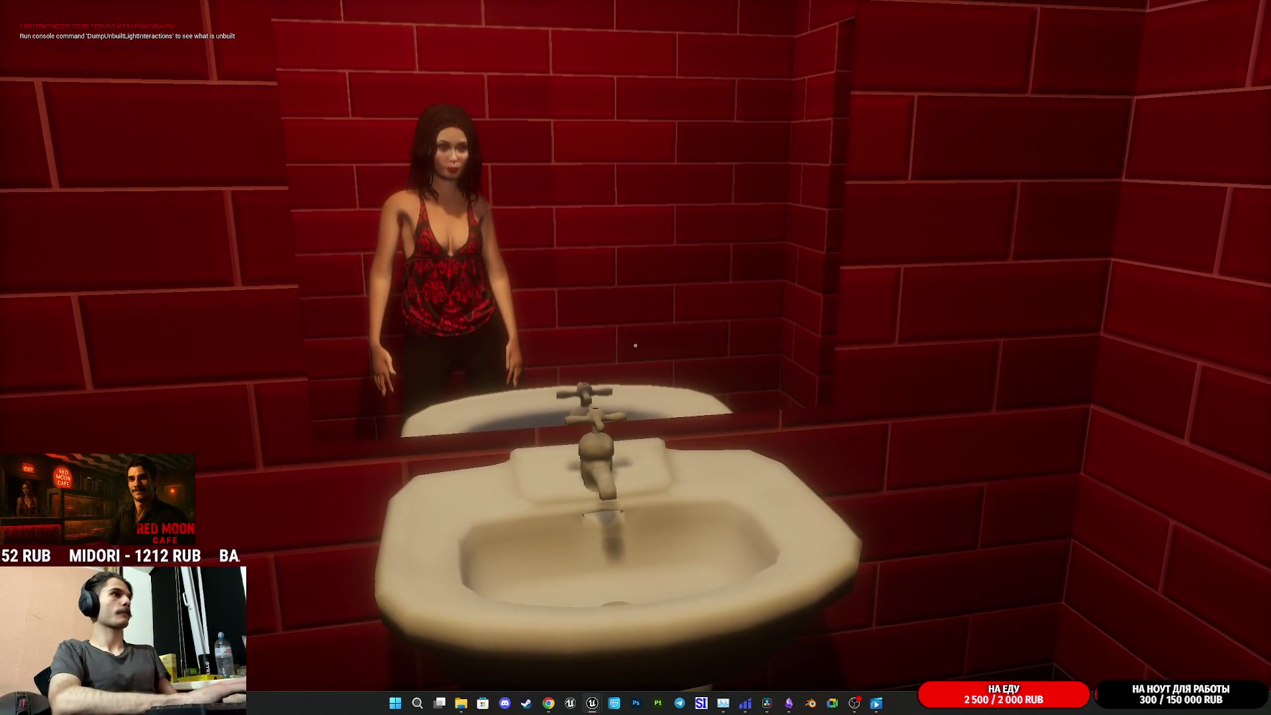
key("d")
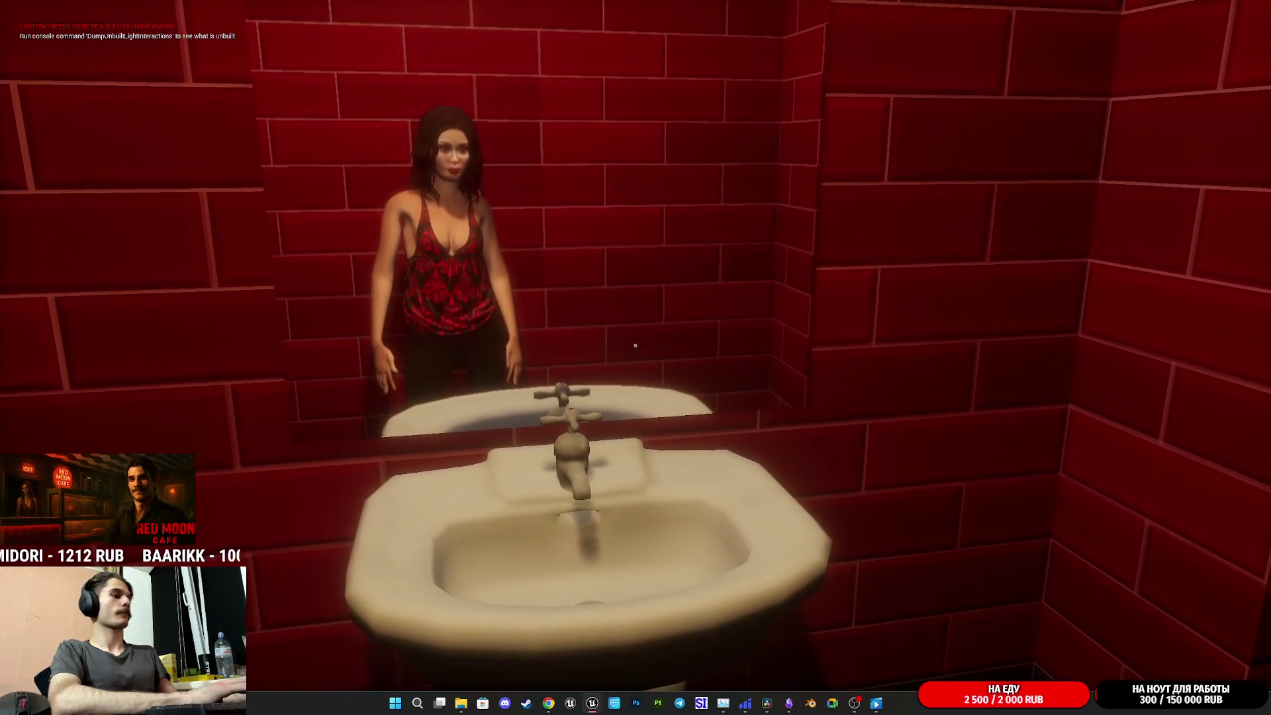
key("w")
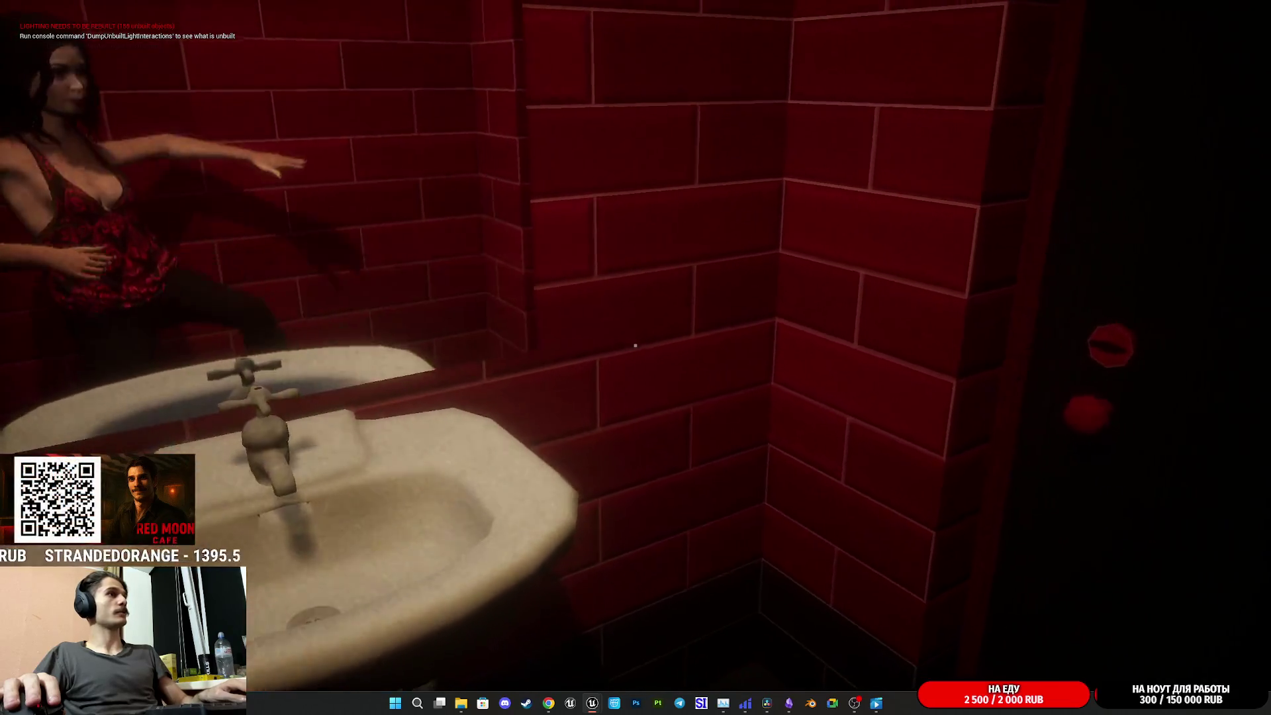
key("Escape")
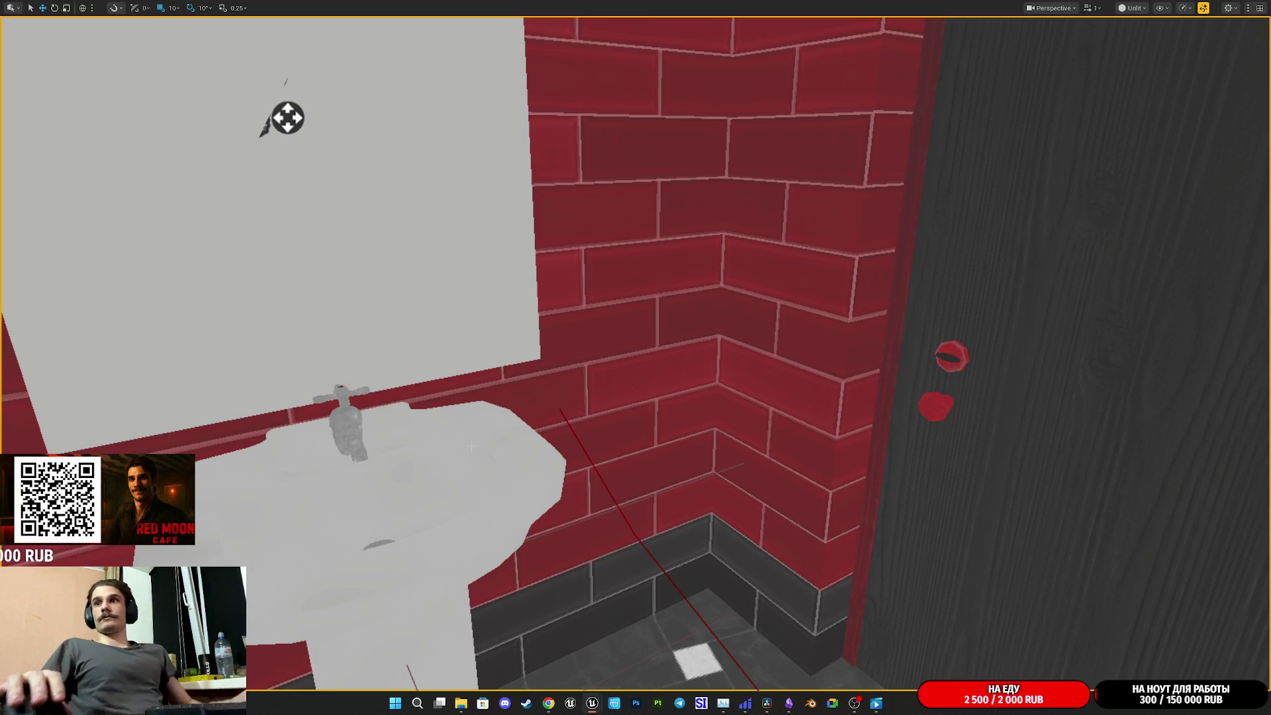
Swing the view back to the bar counter and launch Play In Editor with Alt+P
left_click_drag(531, 363, 718, 390)
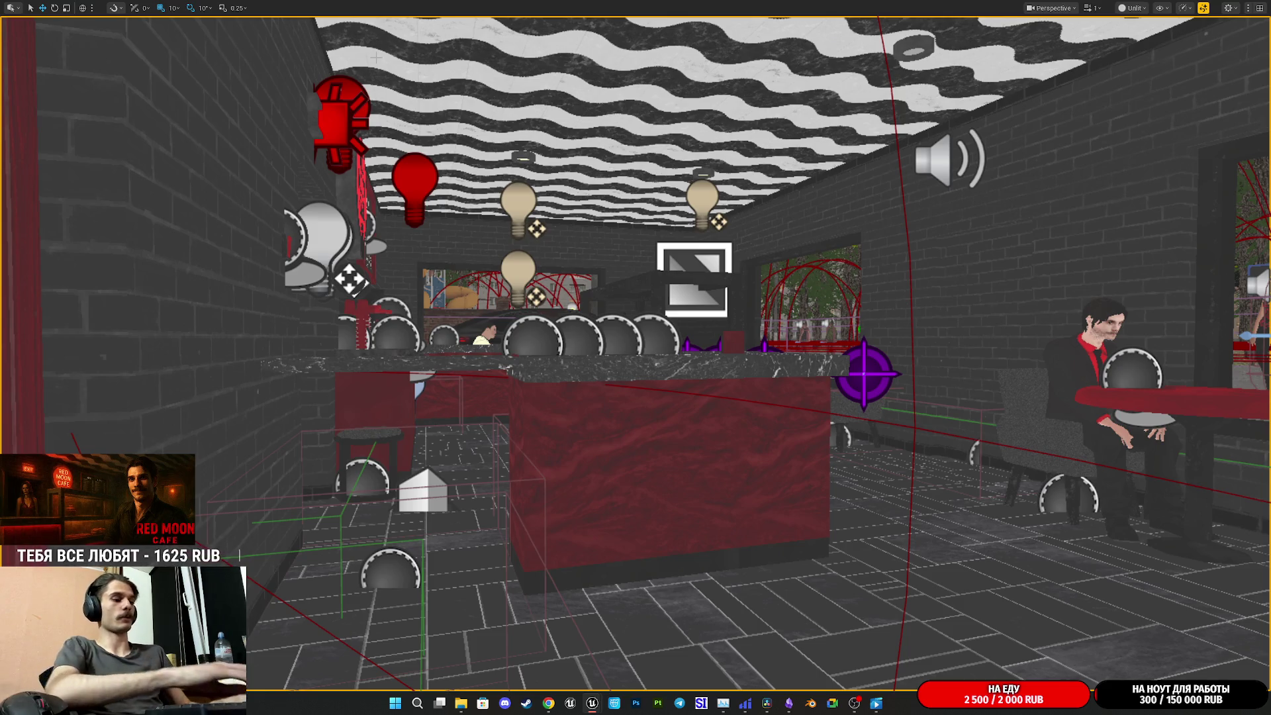
key("alt+p")
Walk past the cafe window and parked cars, ragdoll a passer-by, then stop the playtest
key("w")
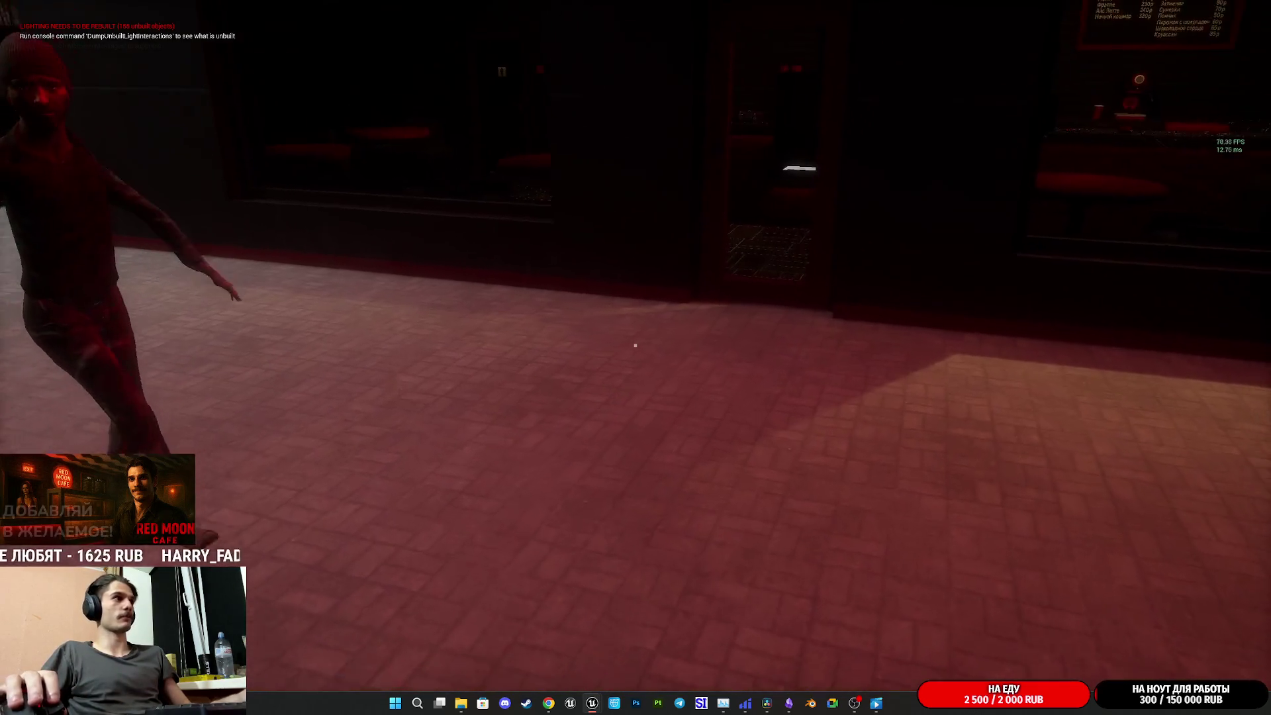
key("w")
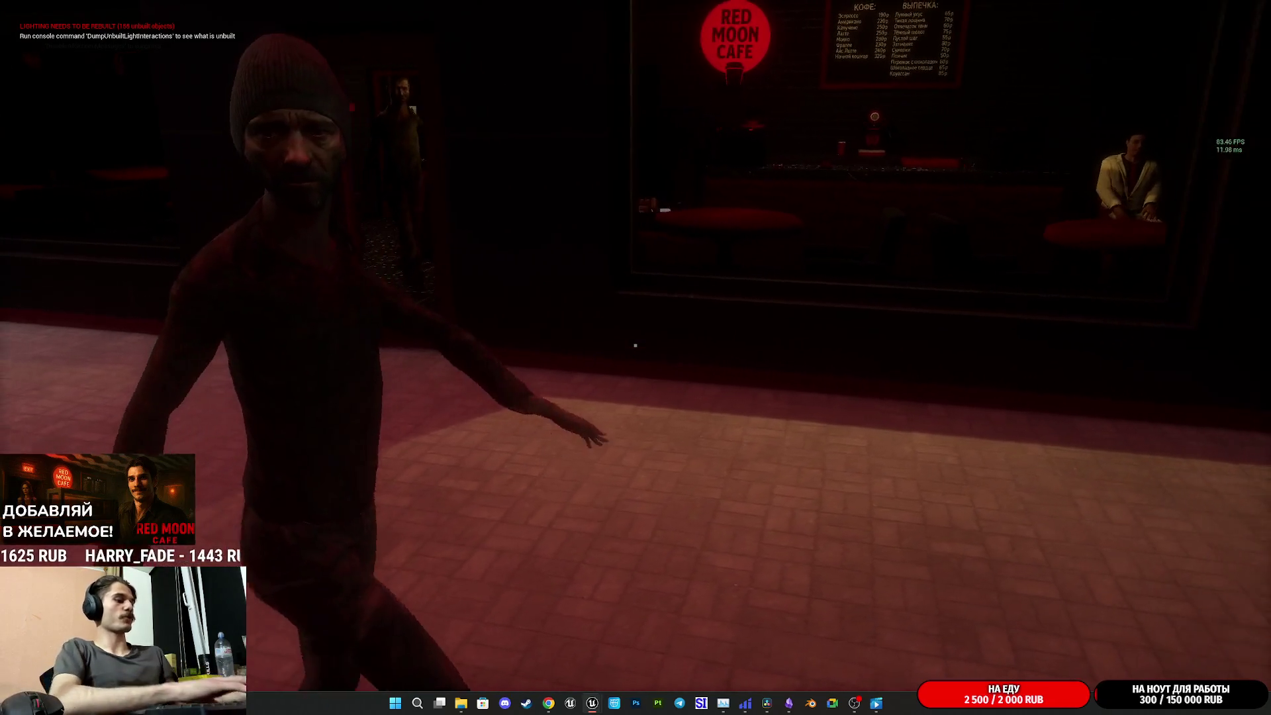
key("d")
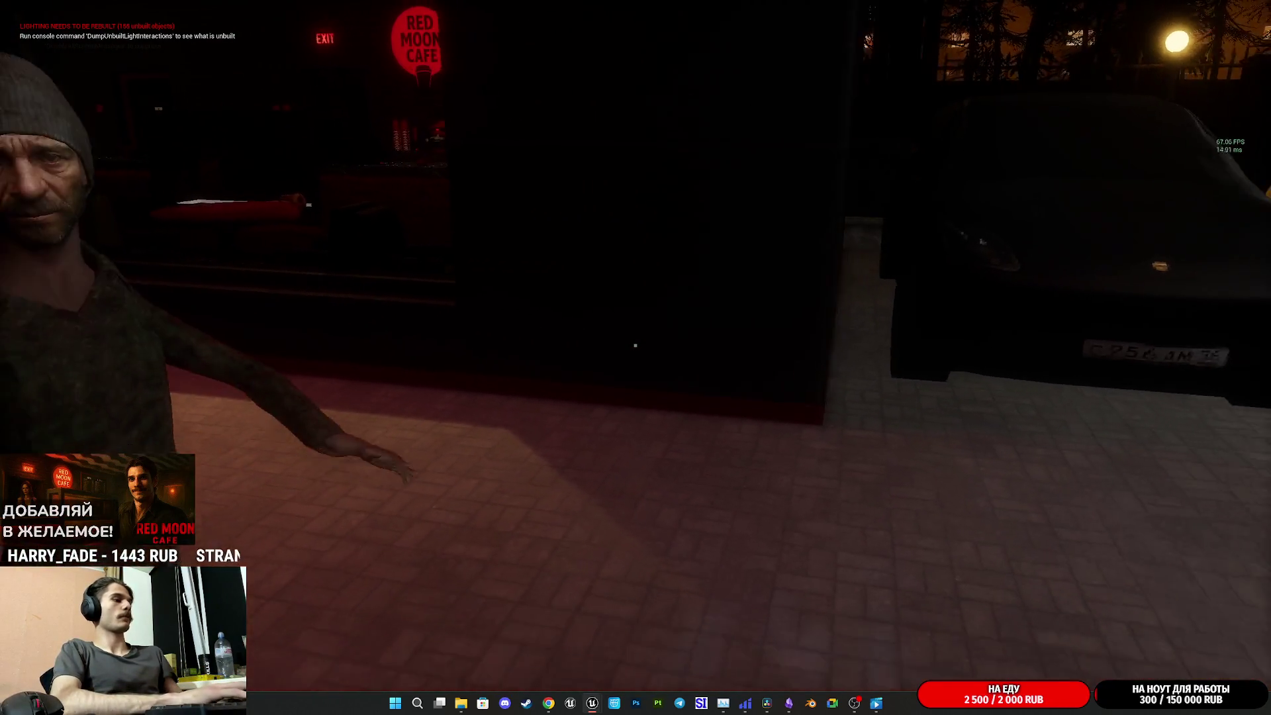
key("d")
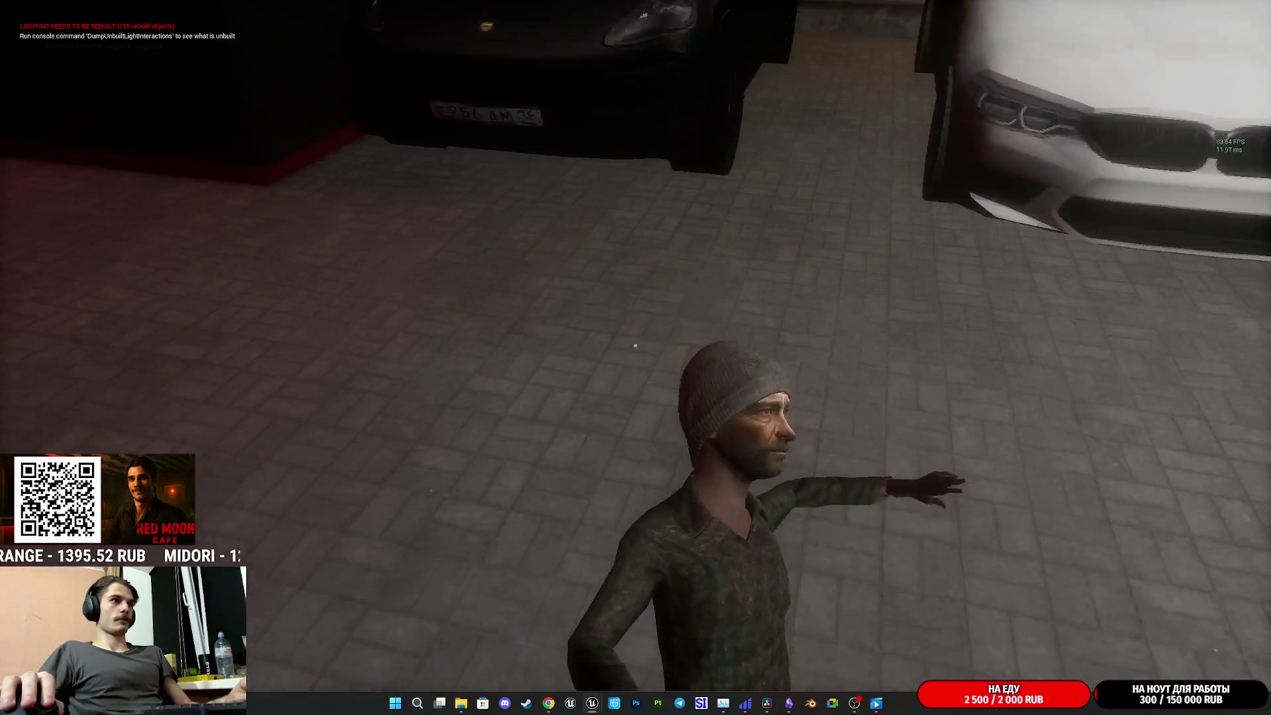
left_click(636, 345)
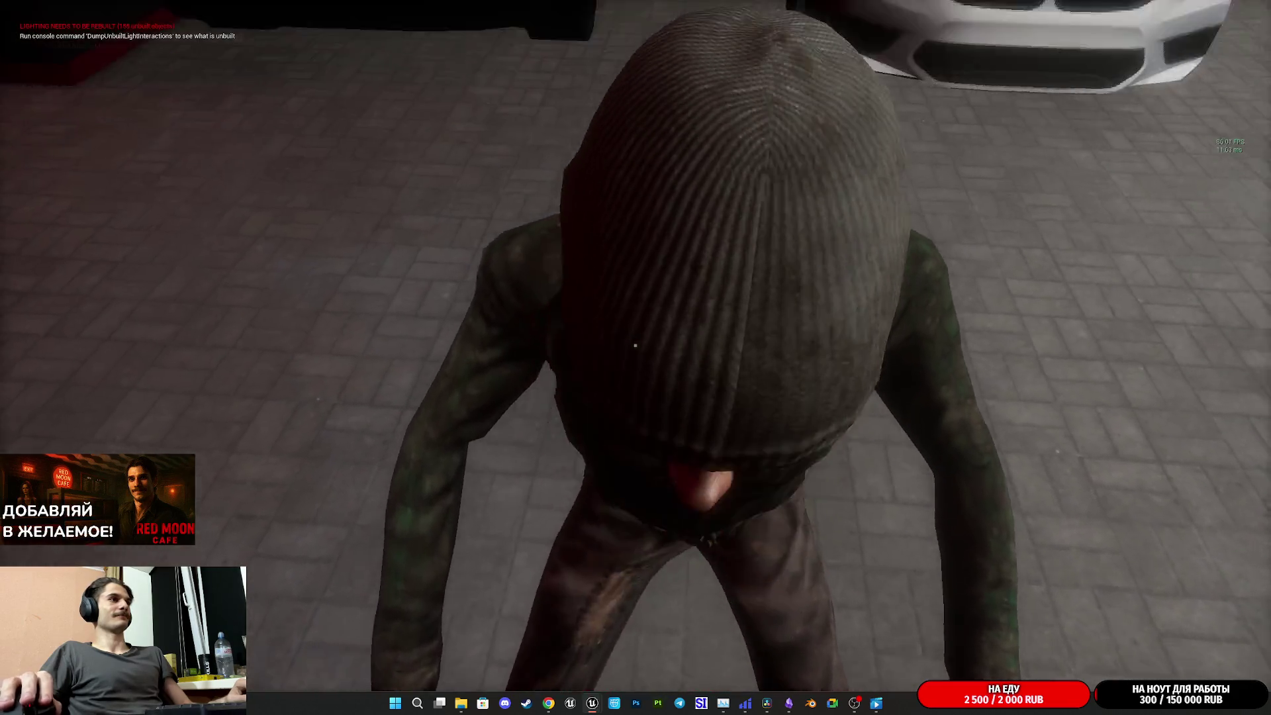
key("w")
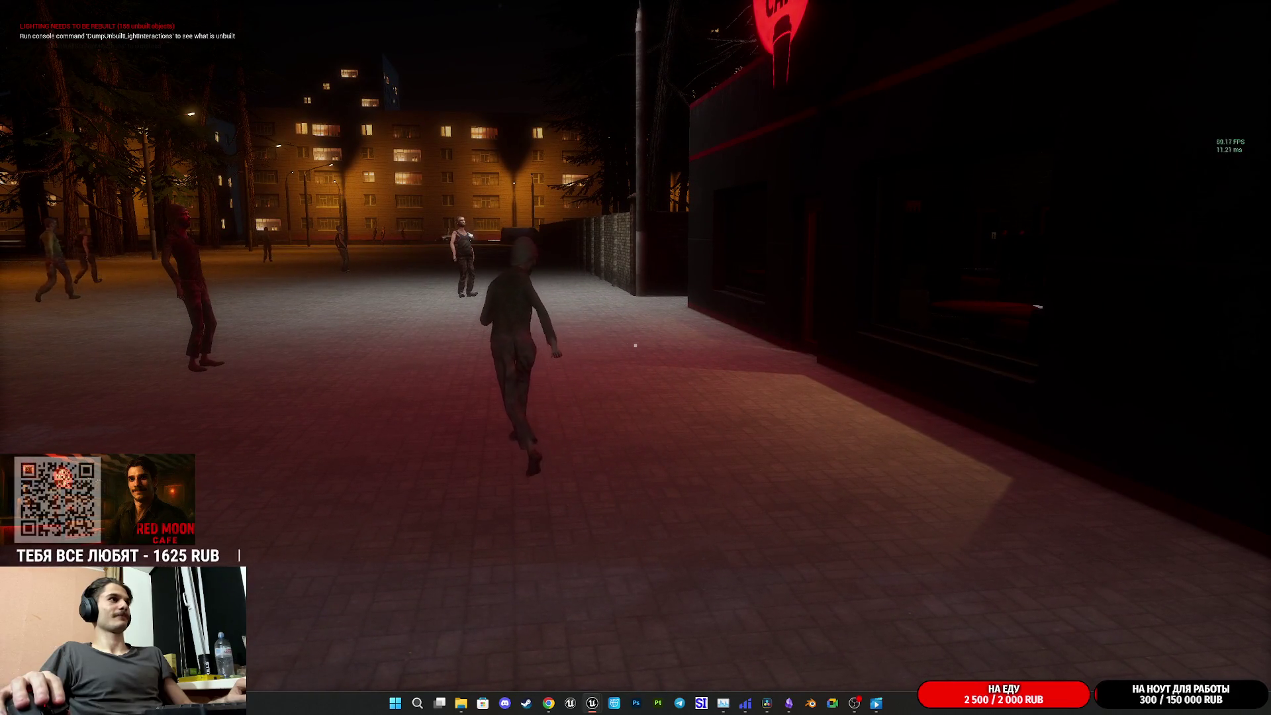
key("Escape")
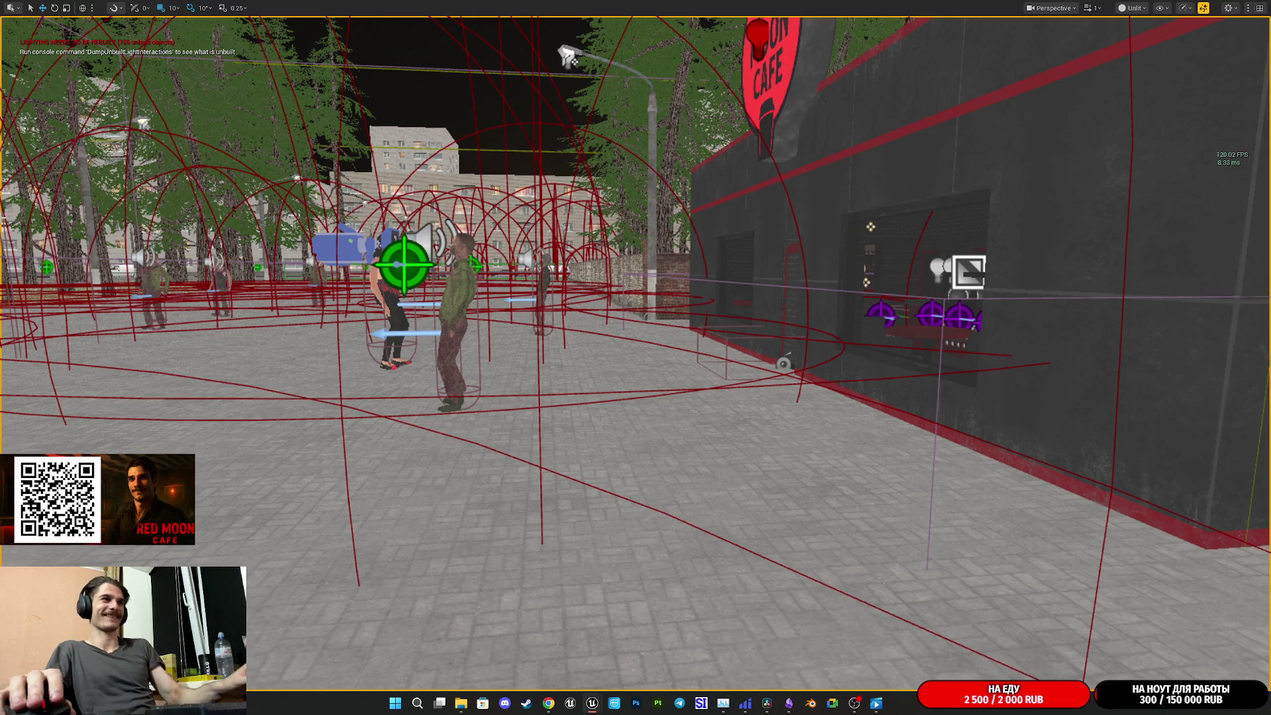
Restore the full editor layout with F11, then start a new play session
left_click_drag(813, 289, 857, 301)
key("F11")
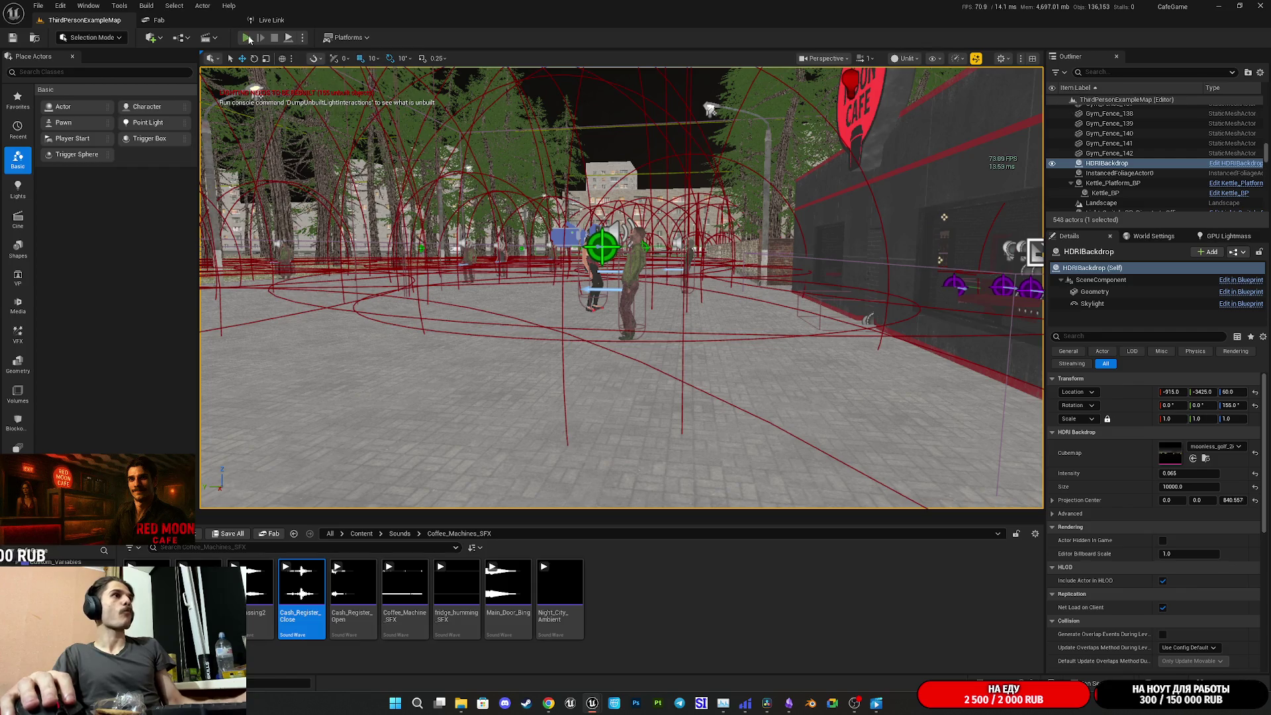
left_click(247, 38)
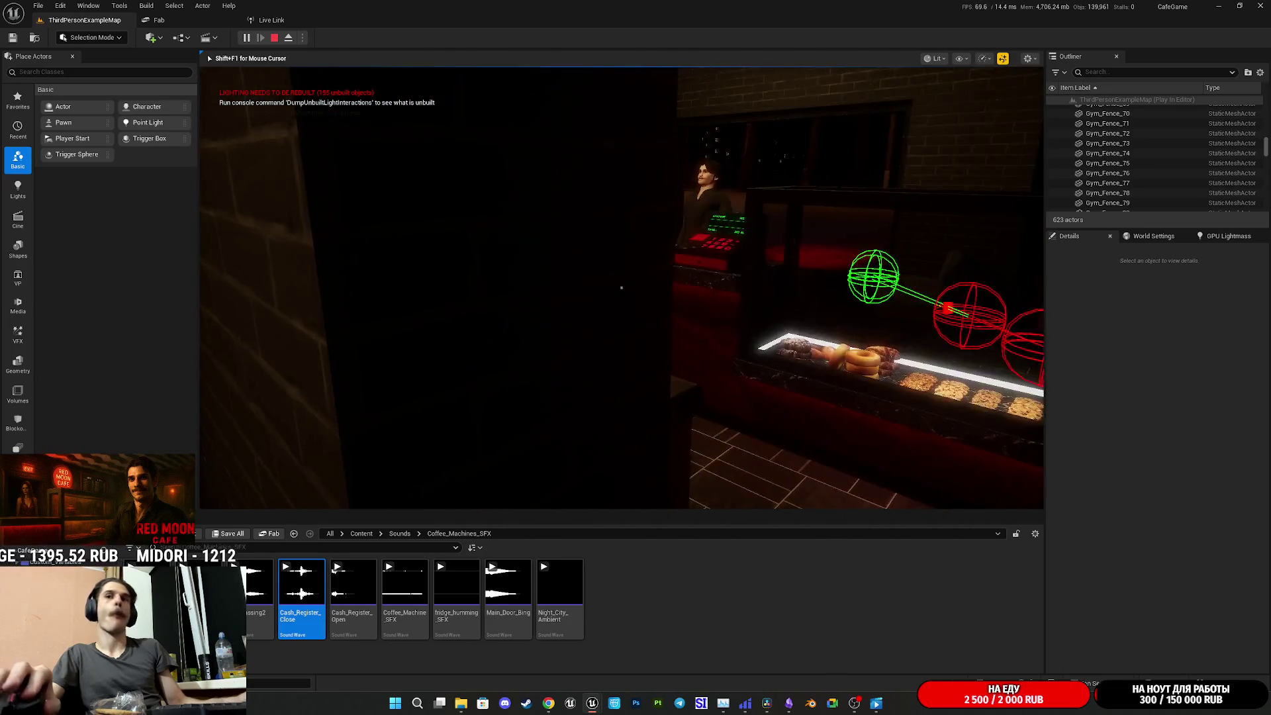
key("Escape")
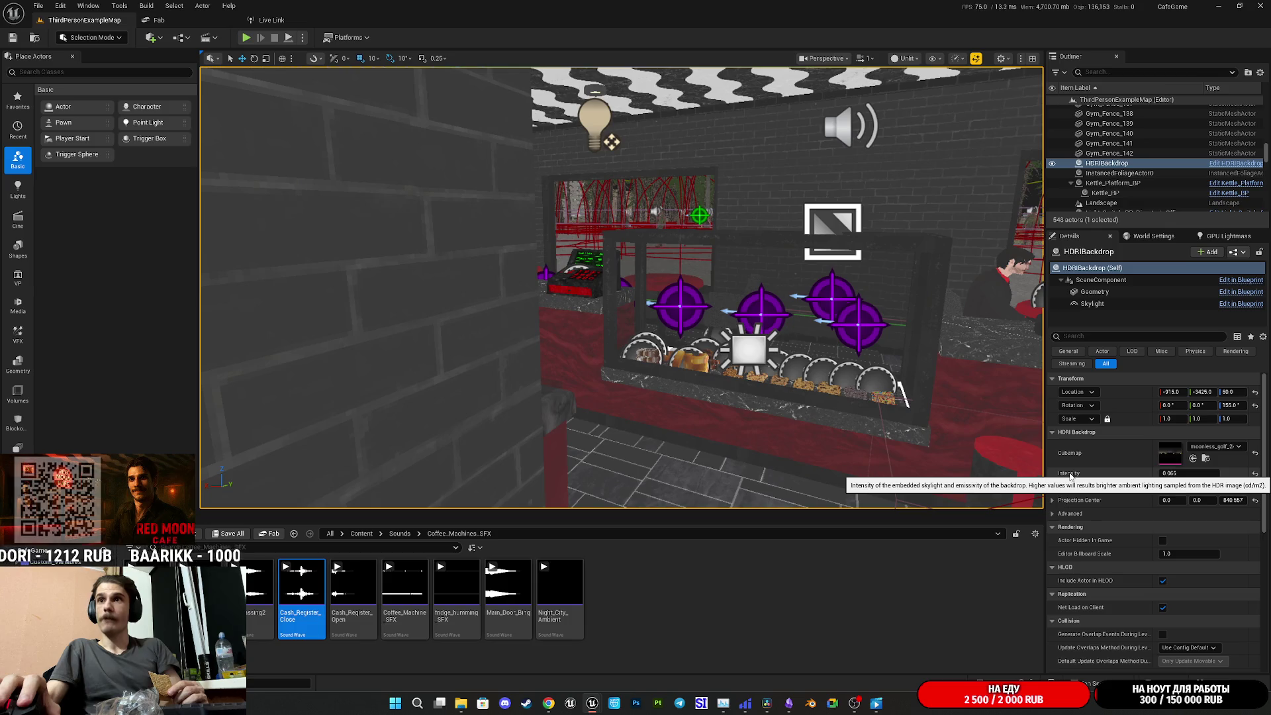
Fly the viewport camera up to the brick wall, then switch to the Grok chat in Chrome
mouse_move(787, 364)
left_mouse_down()
mouse_move(782, 398)
mouse_move(662, 407)
left_mouse_up()
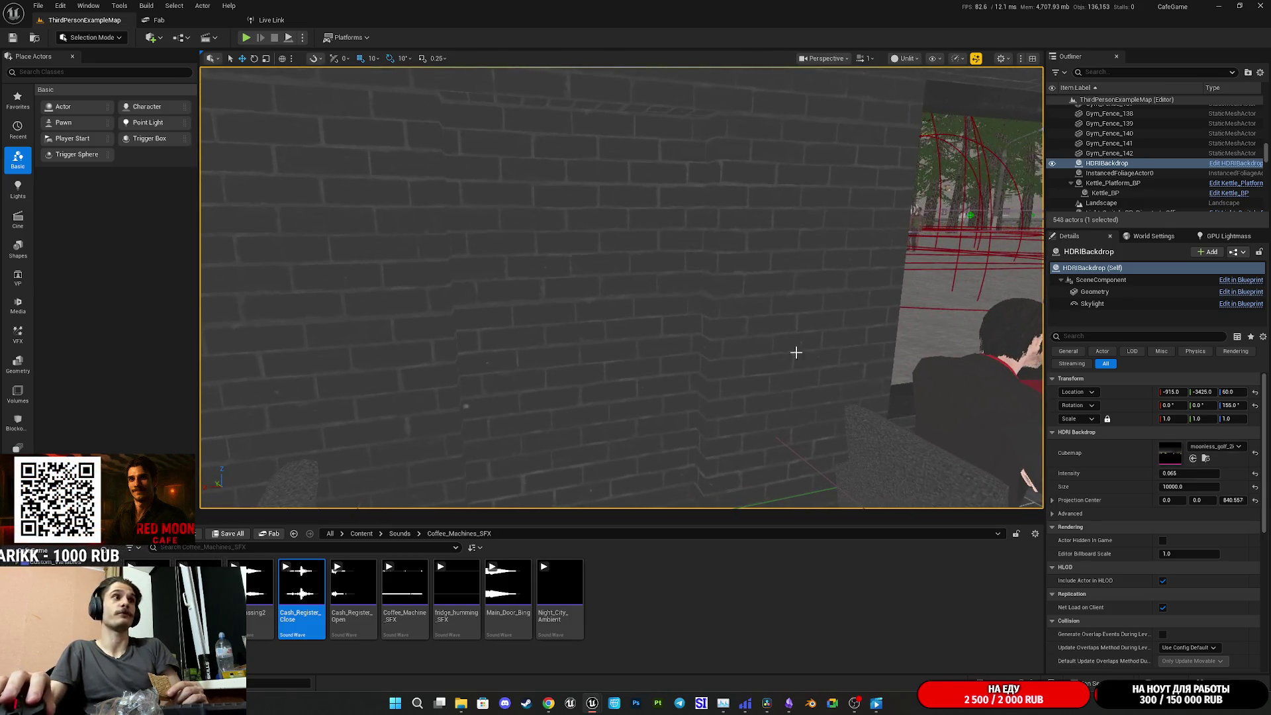
mouse_move(792, 367)
left_mouse_down()
mouse_move(789, 327)
mouse_move(796, 397)
mouse_move(741, 397)
left_mouse_up()
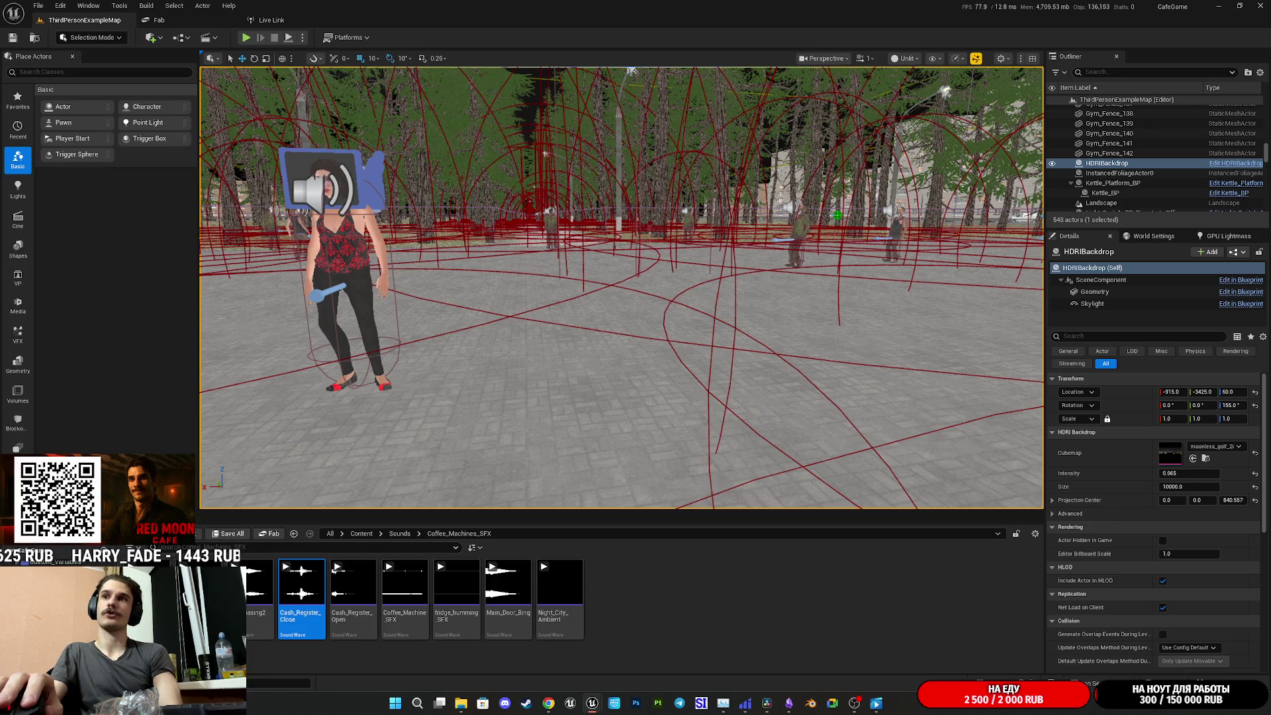
mouse_move(548, 703)
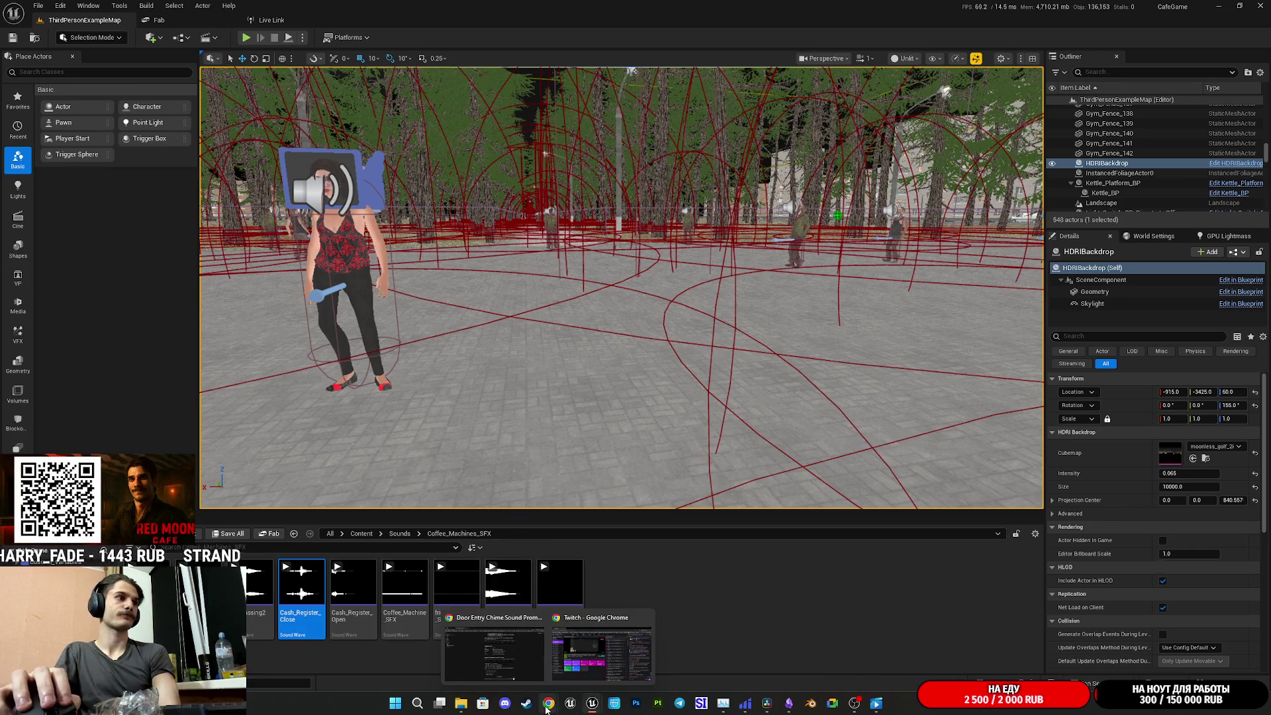
left_click(515, 665)
Scroll back through the door-chime prompts, then move to the Google Translate tab
scroll(800, 442, "up", 8)
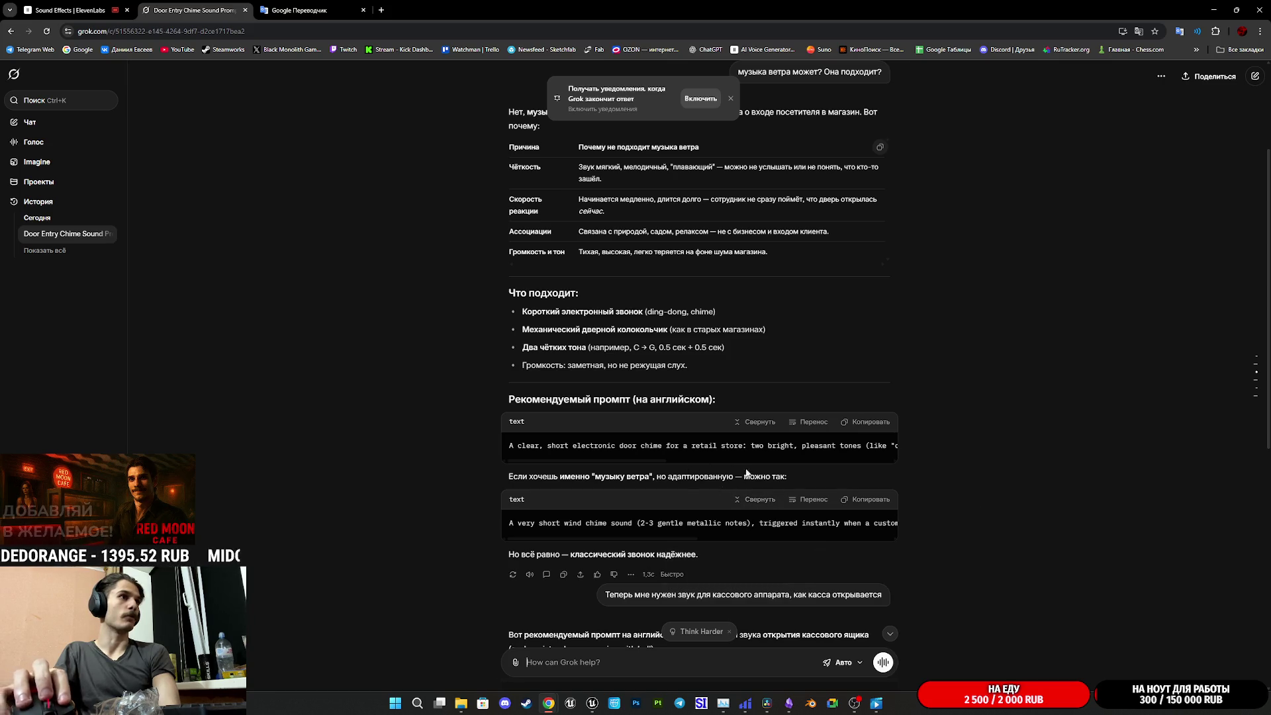
scroll(778, 472, "up", 3)
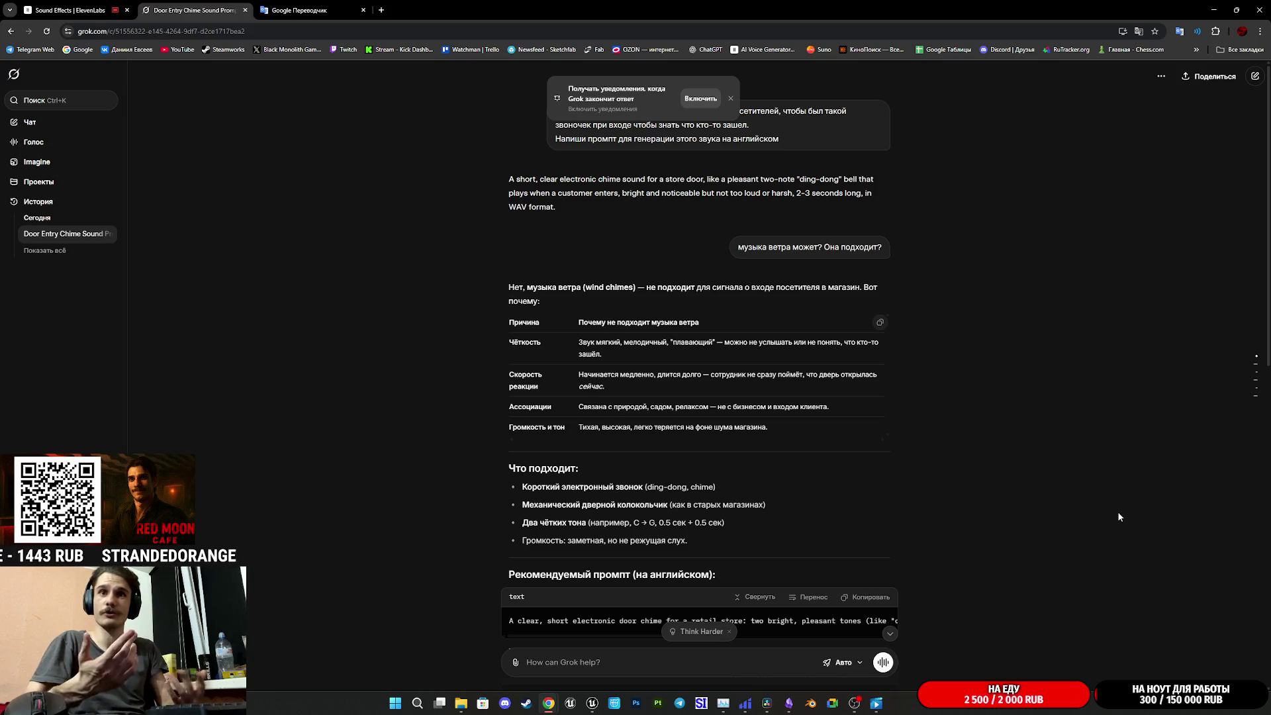
key("ctrl+Tab")
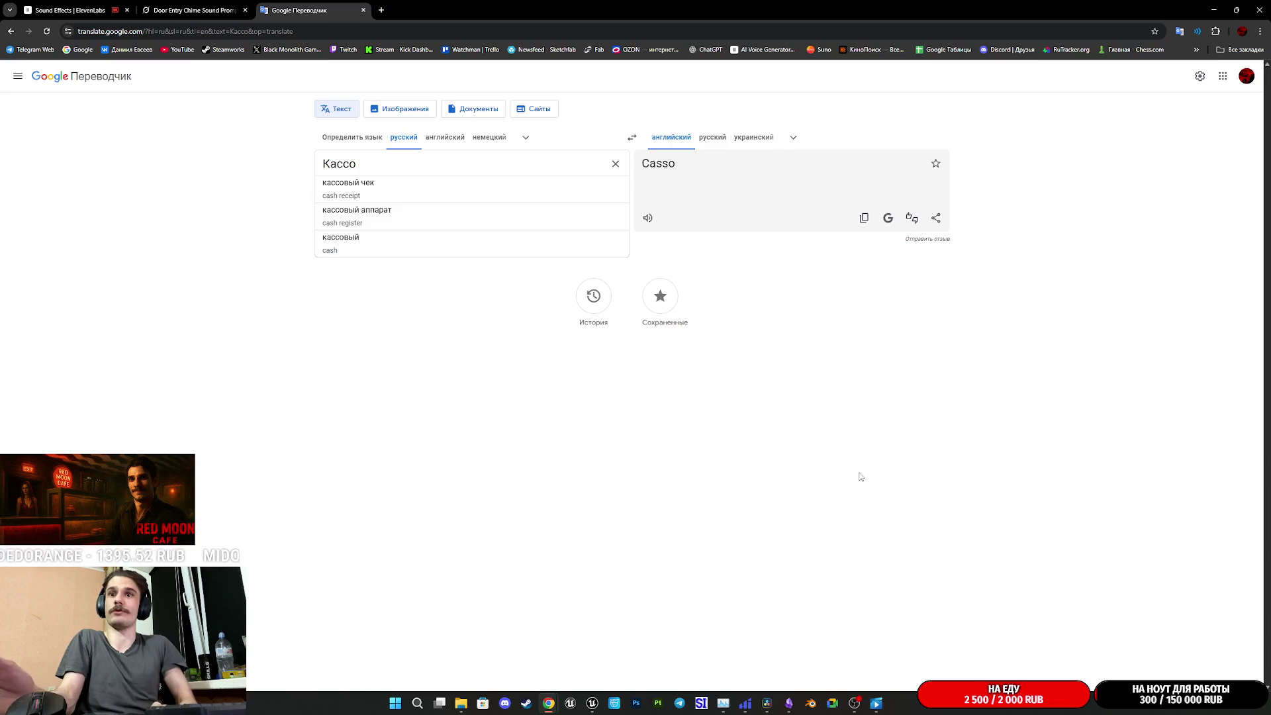
Go through the Grok tab to the ElevenLabs Sound Effects history of cash register sounds
left_click(177, 7)
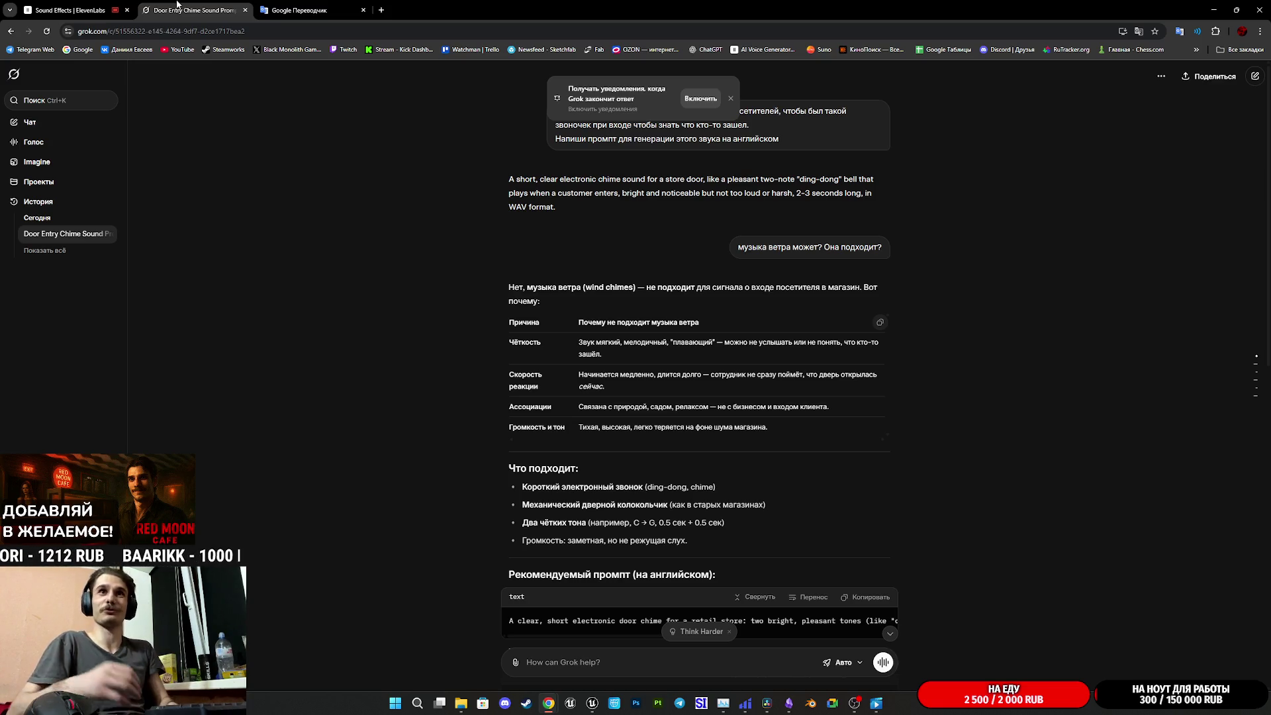
left_click(69, 10)
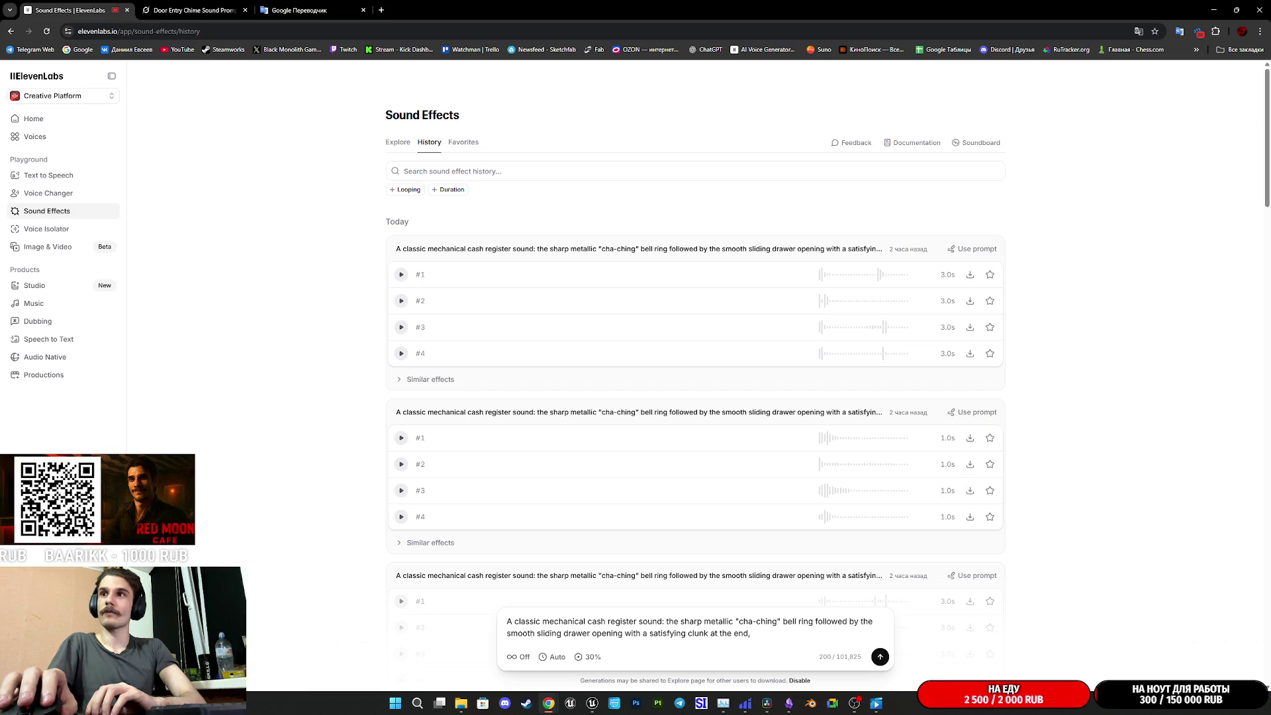
Drag Chrome aside to reveal Unreal Editor, then Alt+Tab to the Twitch stream manager
left_click_drag(794, 10, 1270, 279)
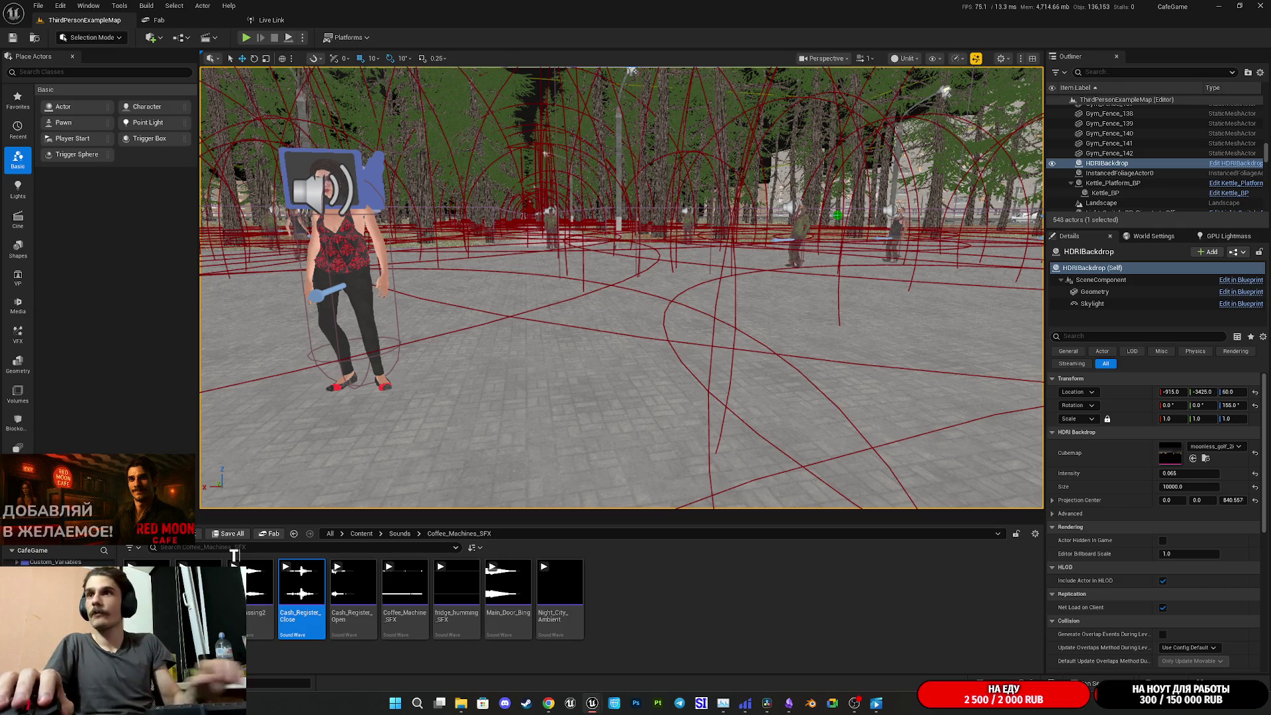
key("alt+Tab")
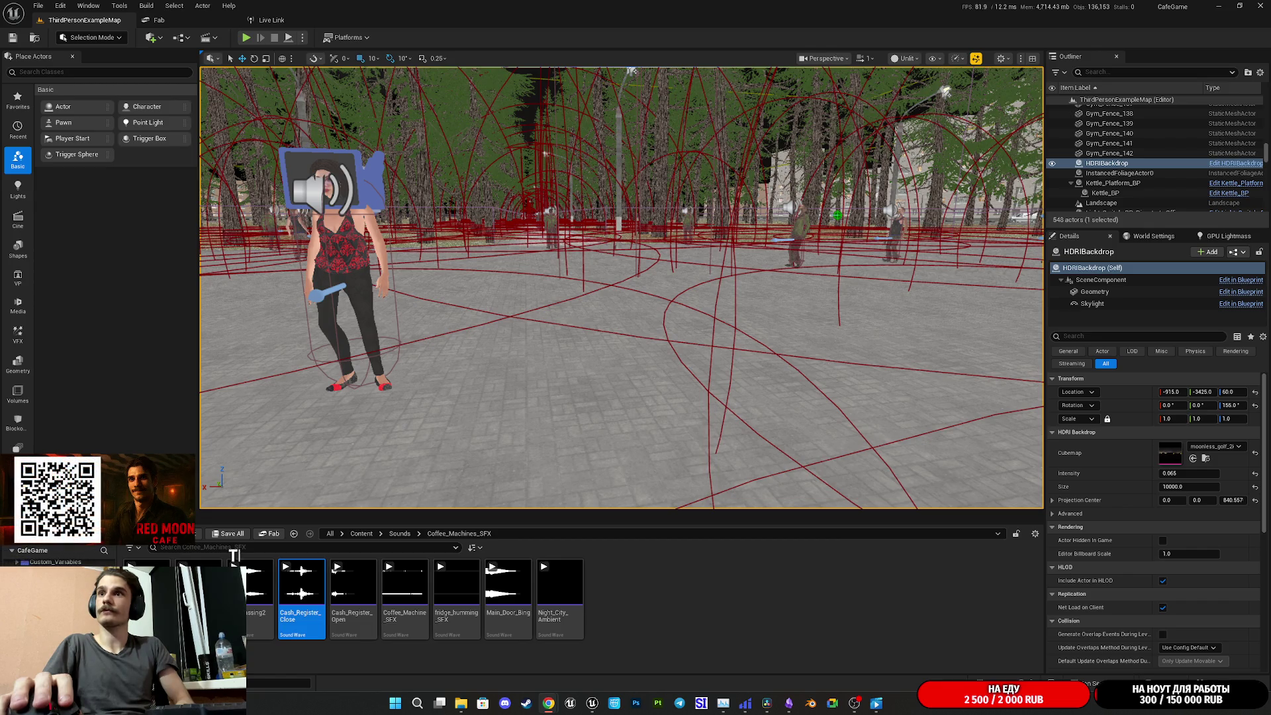
key("alt+Tab")
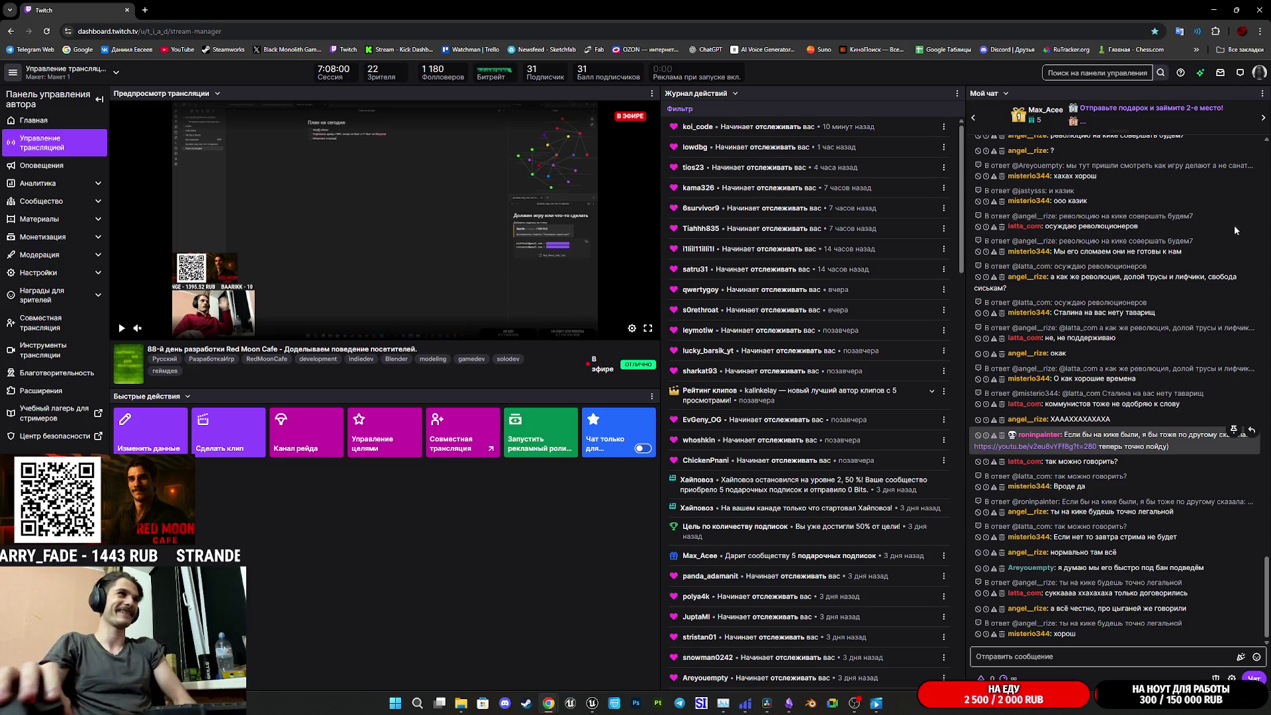
Bring the Obsidian note 'План на сегодня' with today's checklist to the front
mouse_move(603, 710)
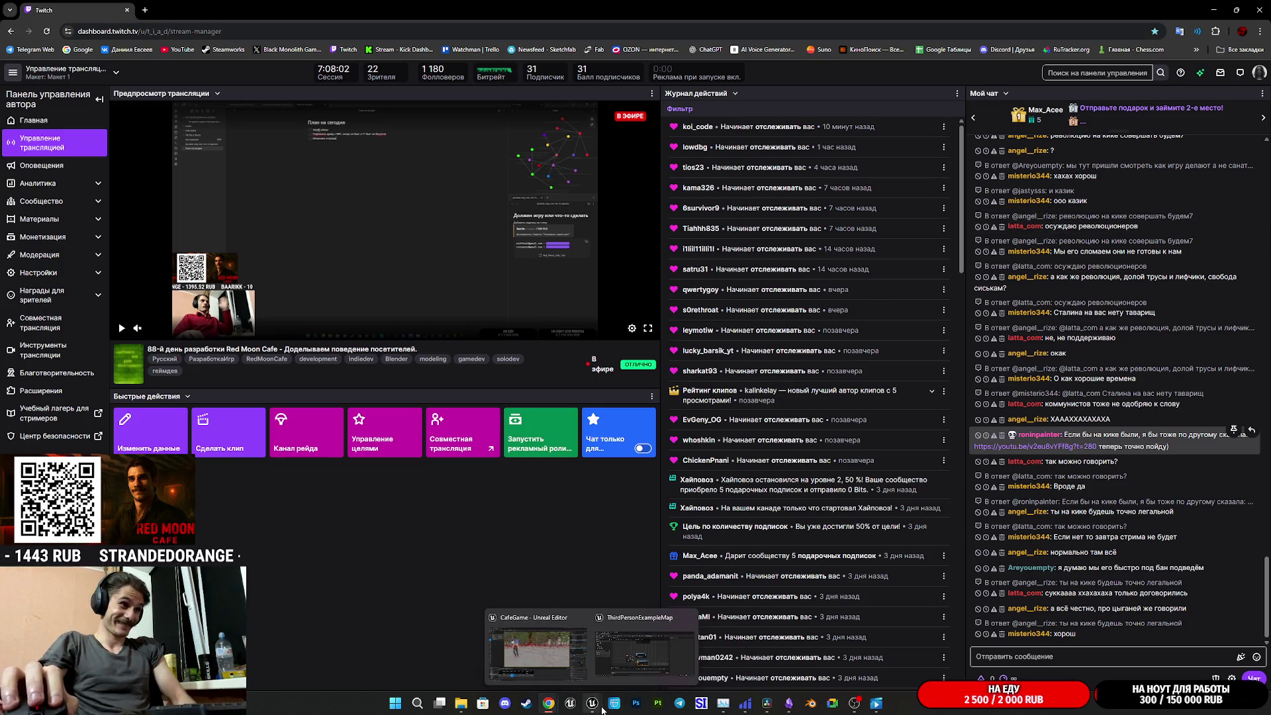
left_click(790, 703)
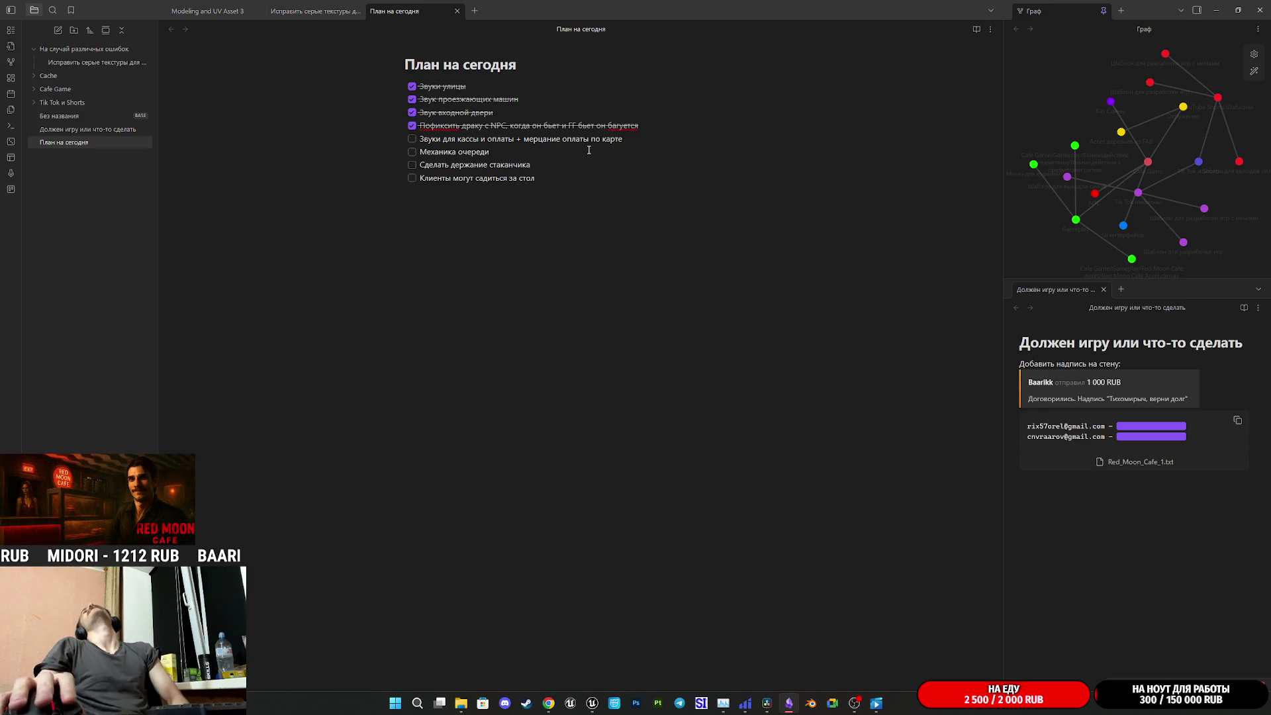
mouse_move(585, 707)
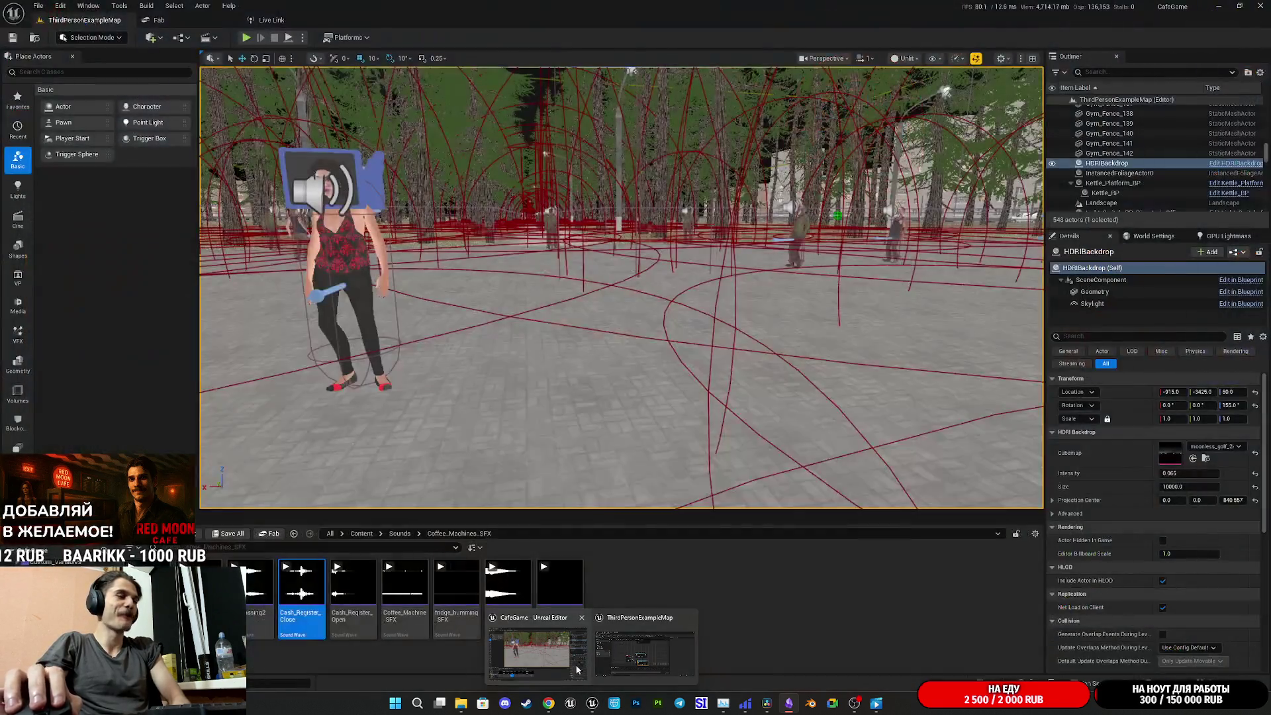
mouse_move(544, 700)
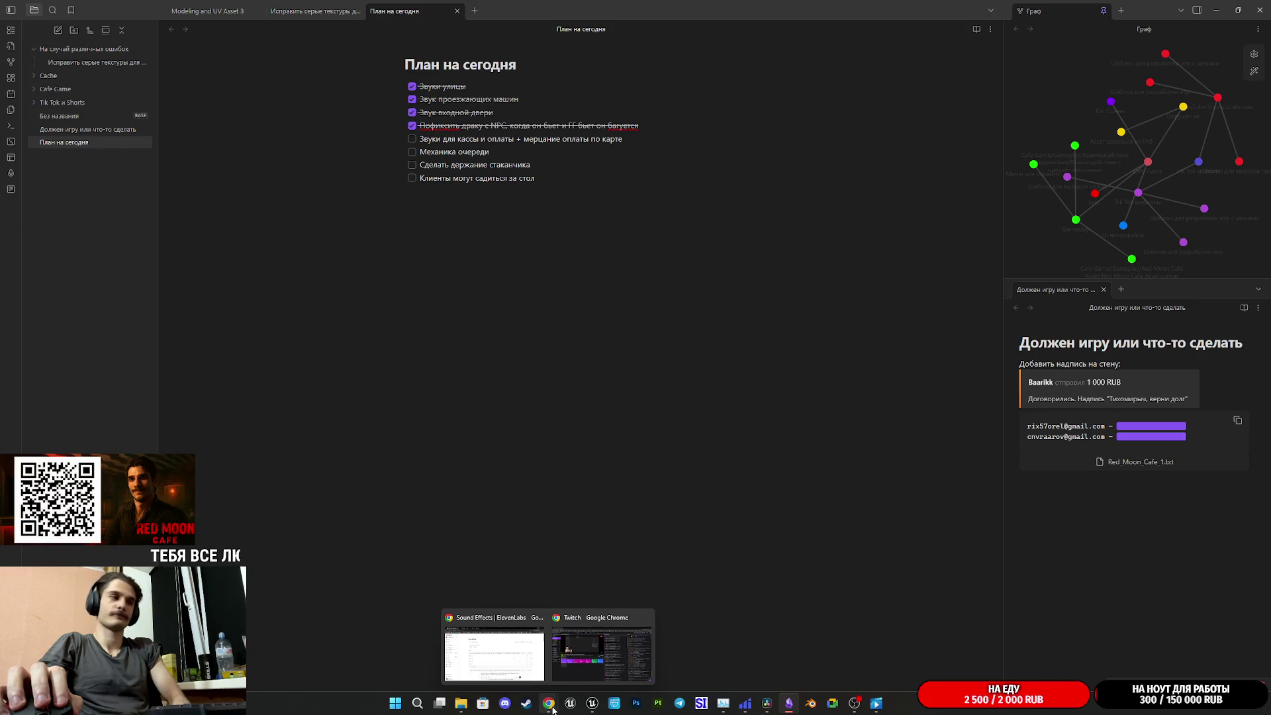
left_click(601, 652)
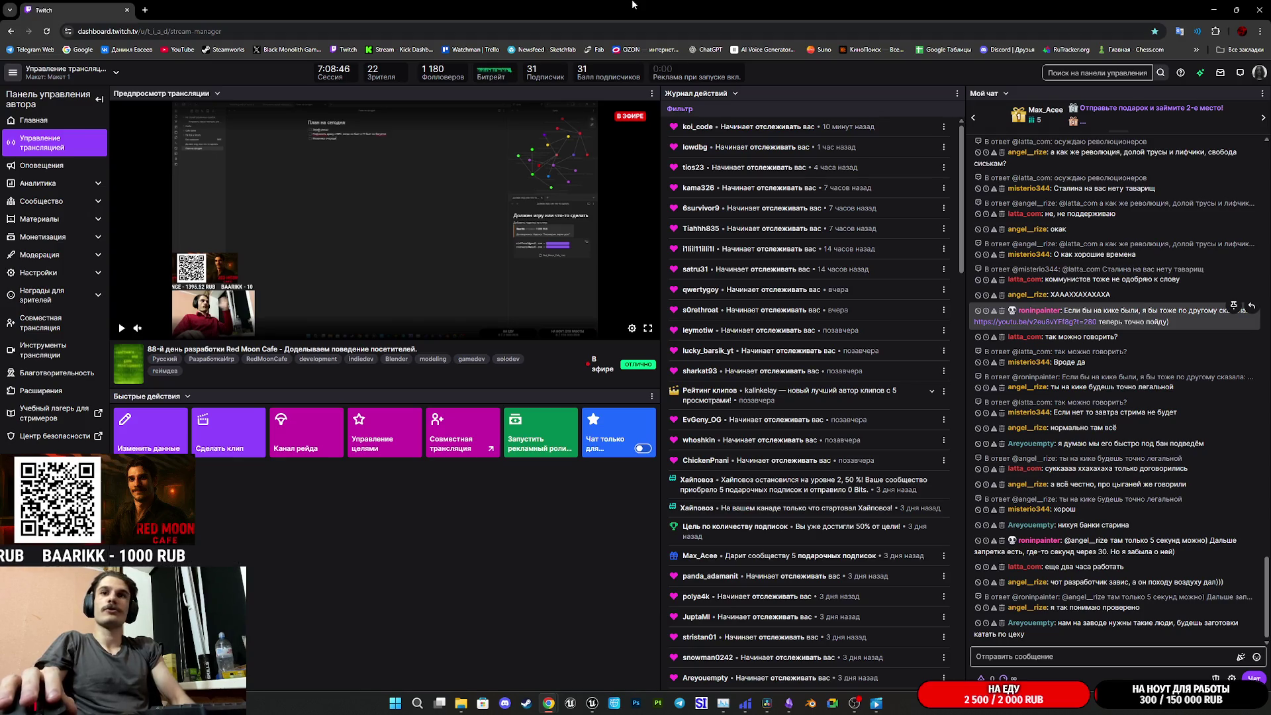
mouse_move(632, 5)
left_mouse_down()
mouse_move(1010, 197)
mouse_move(1270, 260)
left_mouse_up()
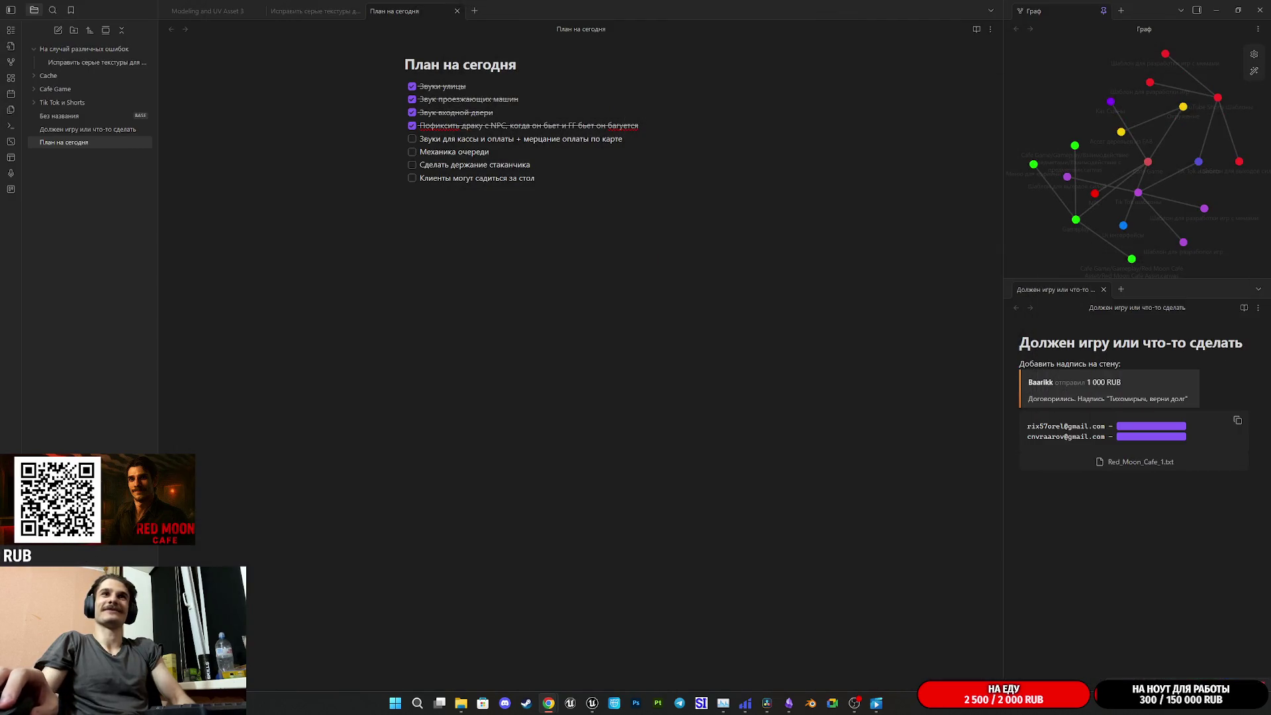
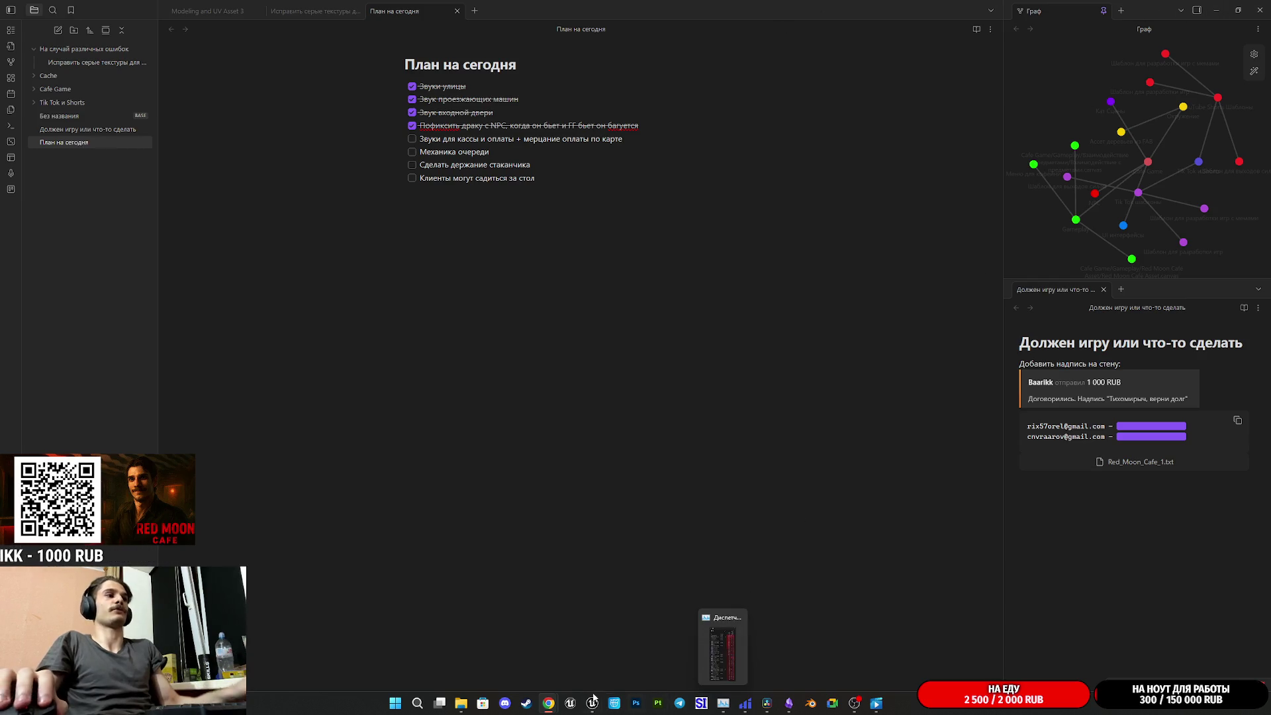
Bring the ThirdPersonExampleMap level blueprint window back to the front from the taskbar
mouse_move(592, 705)
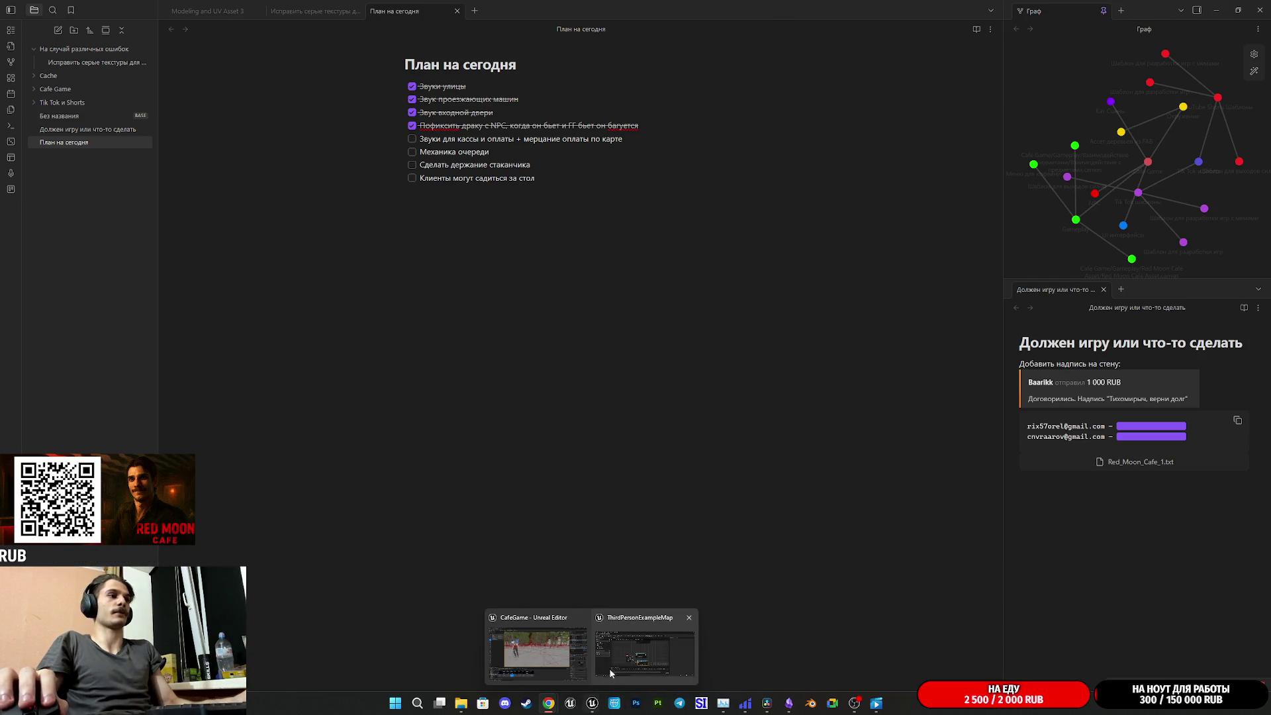
left_click(607, 657)
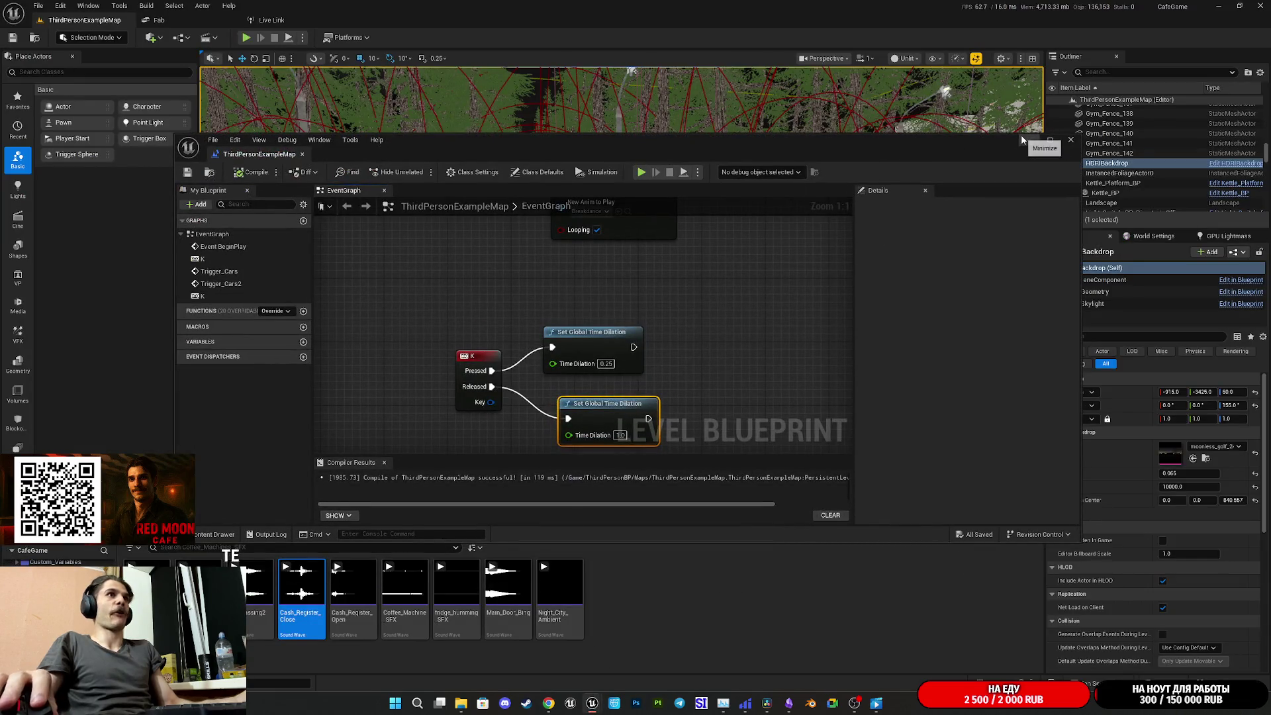
Locate the card reader by the register and open the Cash_RegisterBP blueprint editor
left_click(1029, 140)
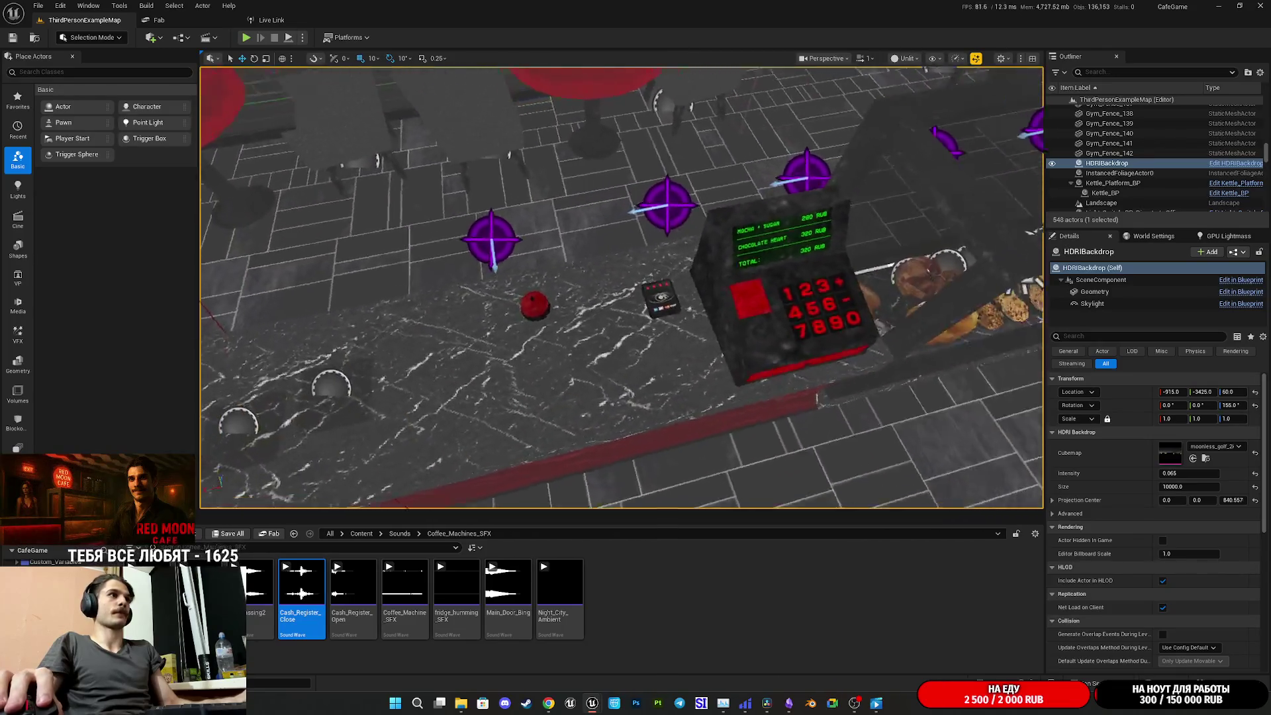
left_click(732, 355)
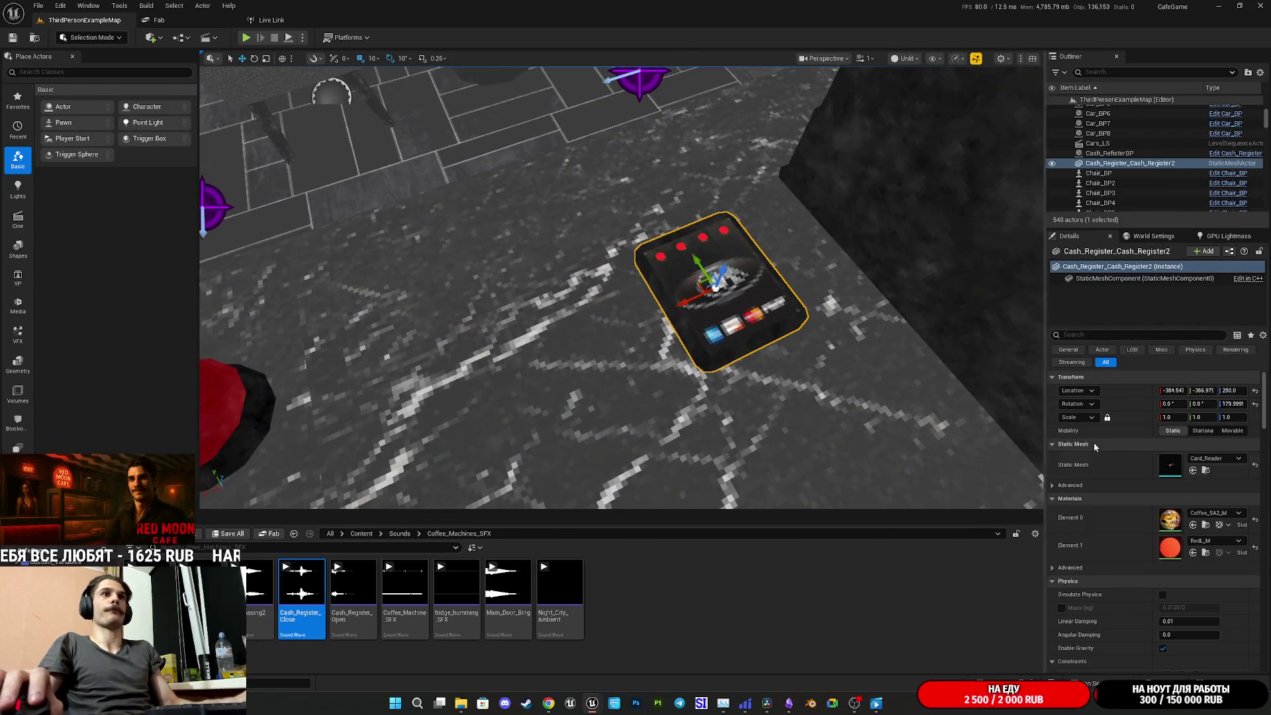
left_click(1205, 470)
left_click(1017, 309)
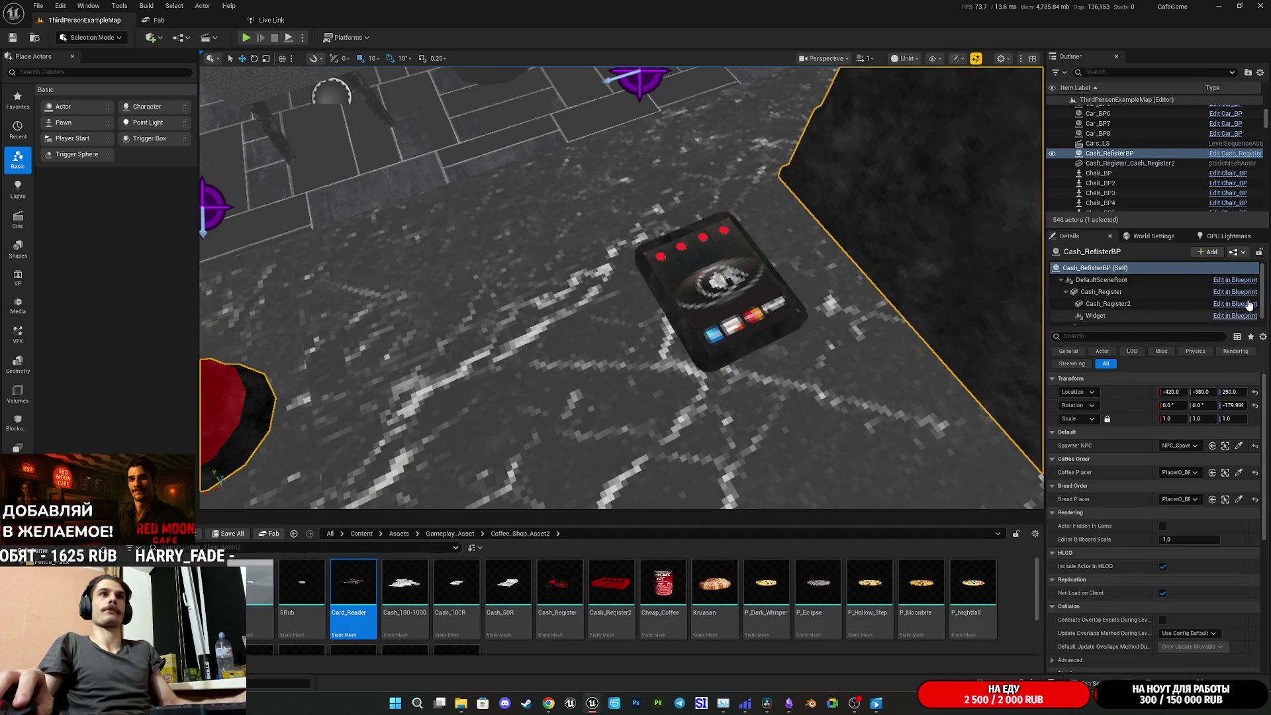
left_click(1237, 252)
left_click(1165, 281)
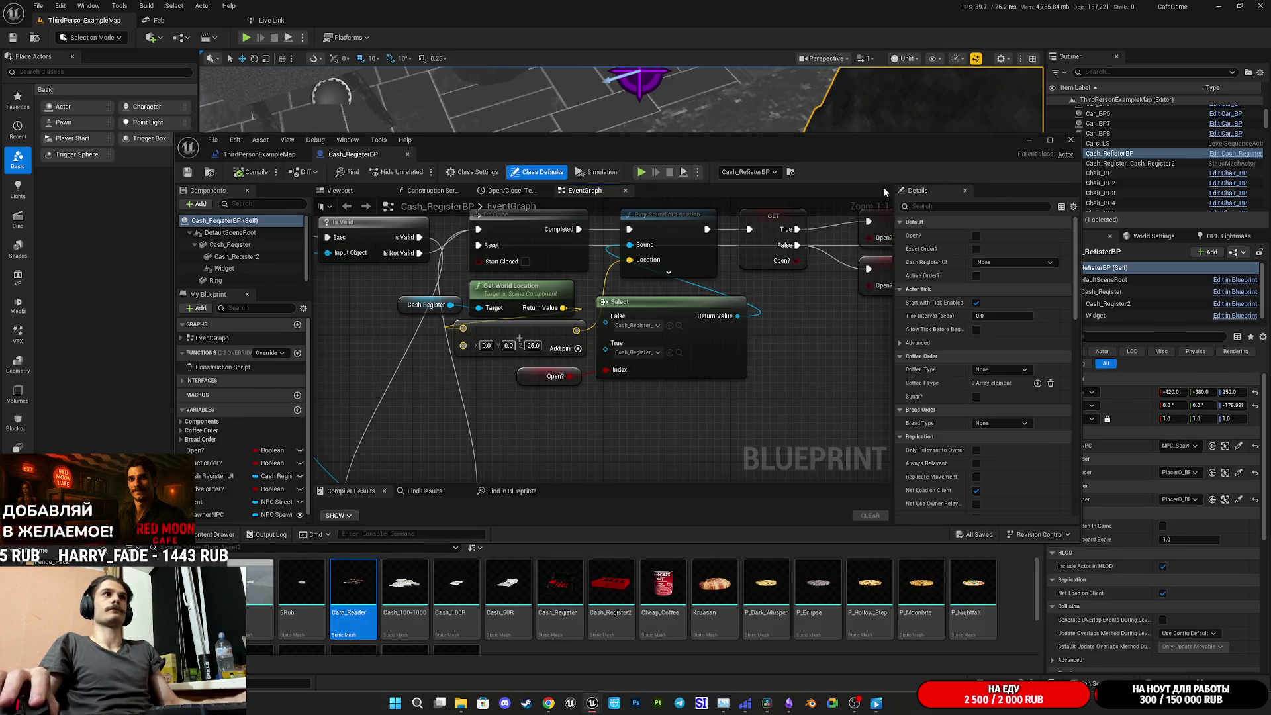
Delete the separate card reader actor beside the cash register from the level
left_click(1029, 139)
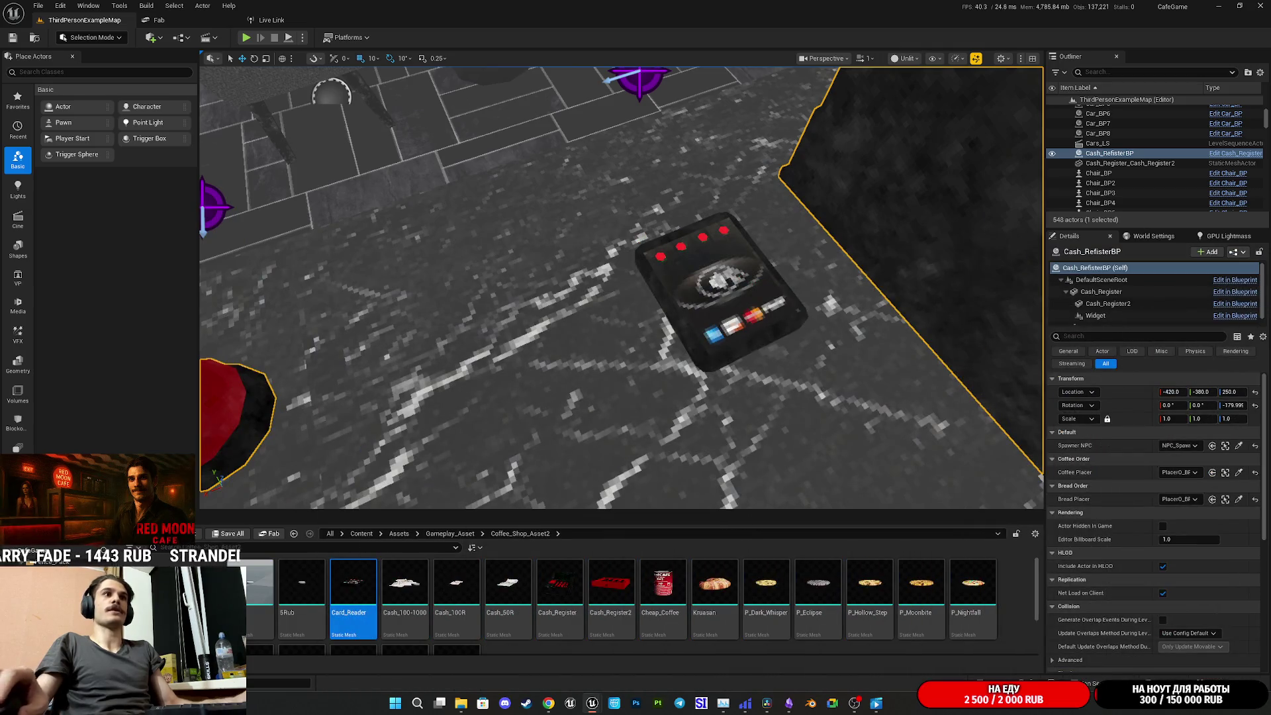
left_click(747, 302)
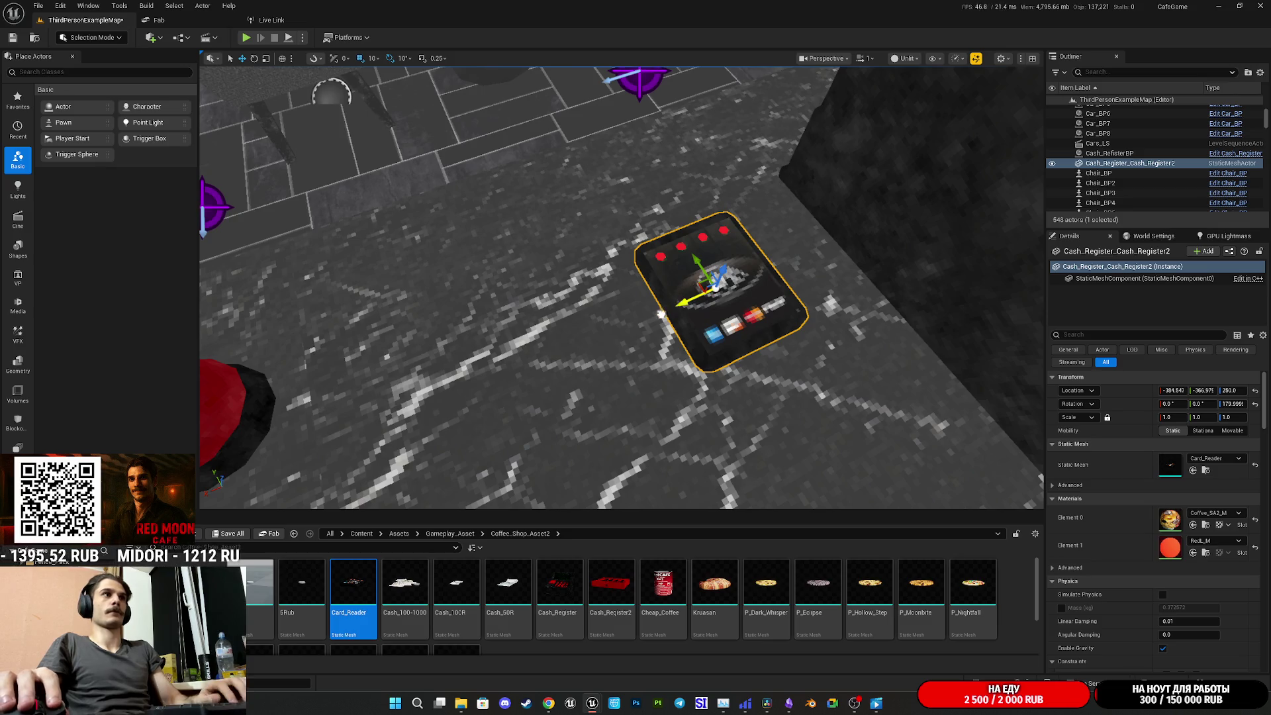
key("Delete")
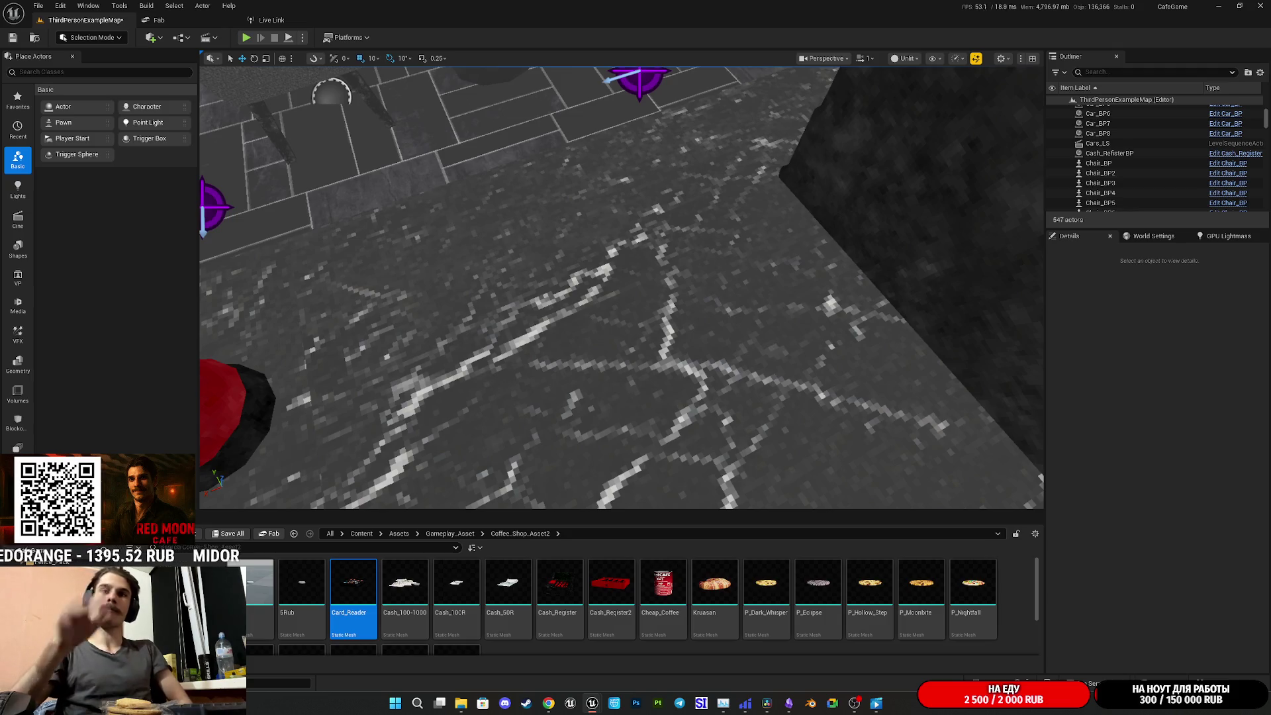
Restore the Cash_RegisterBP blueprint editor window and reposition it on screen
left_click(1236, 152)
left_click_drag(633, 220, 620, 212)
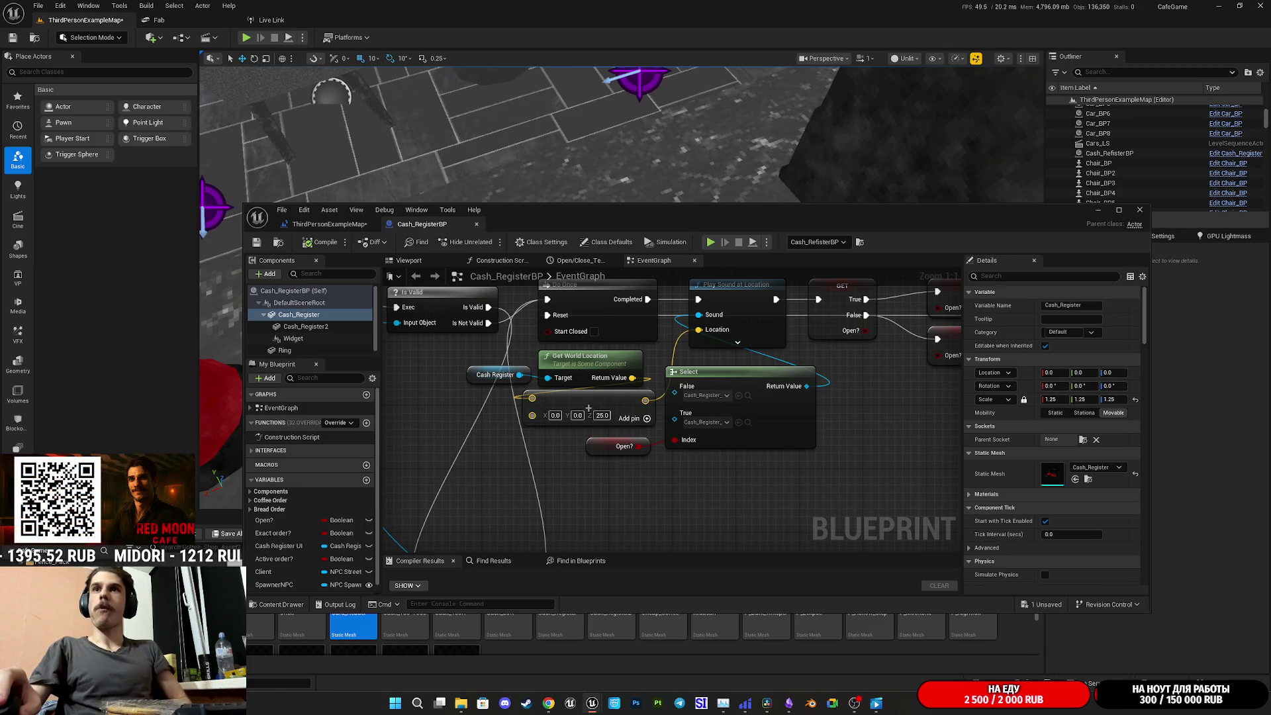
Maximize the blueprint editor and add a Card_Reader static mesh component to Cash_RegisterBP
double_click(581, 216)
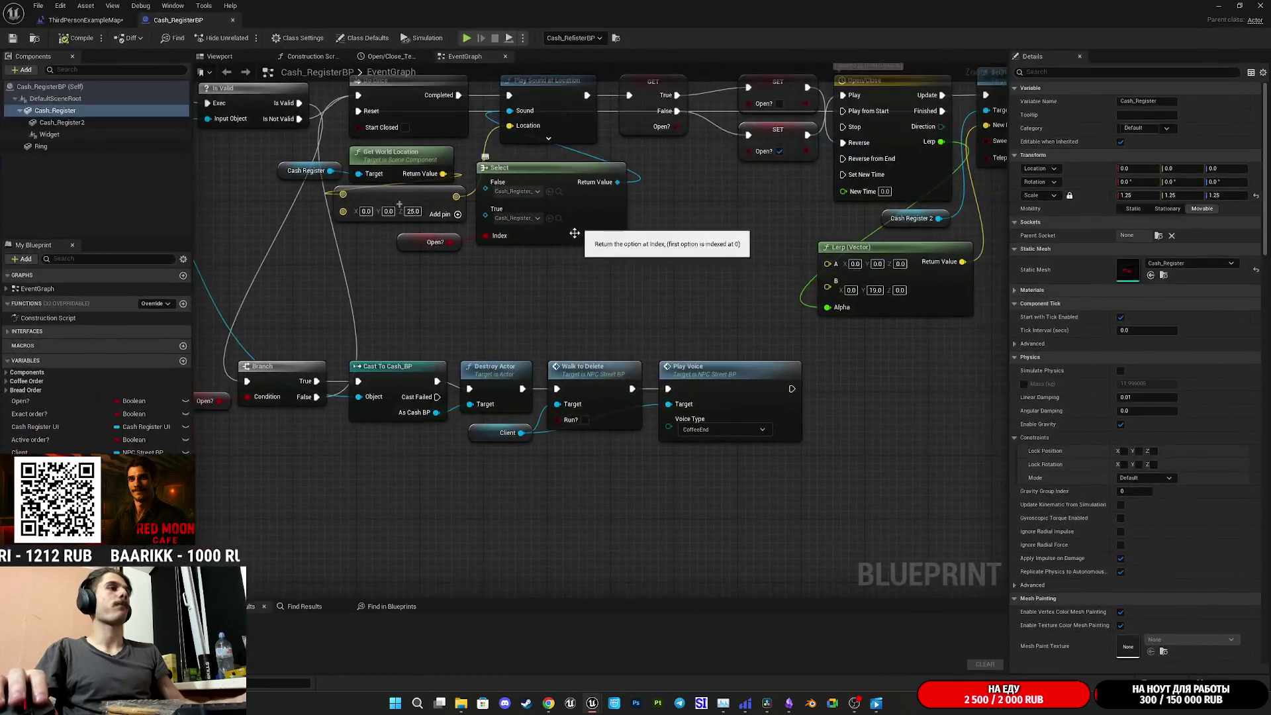
left_click_drag(522, 277, 617, 321)
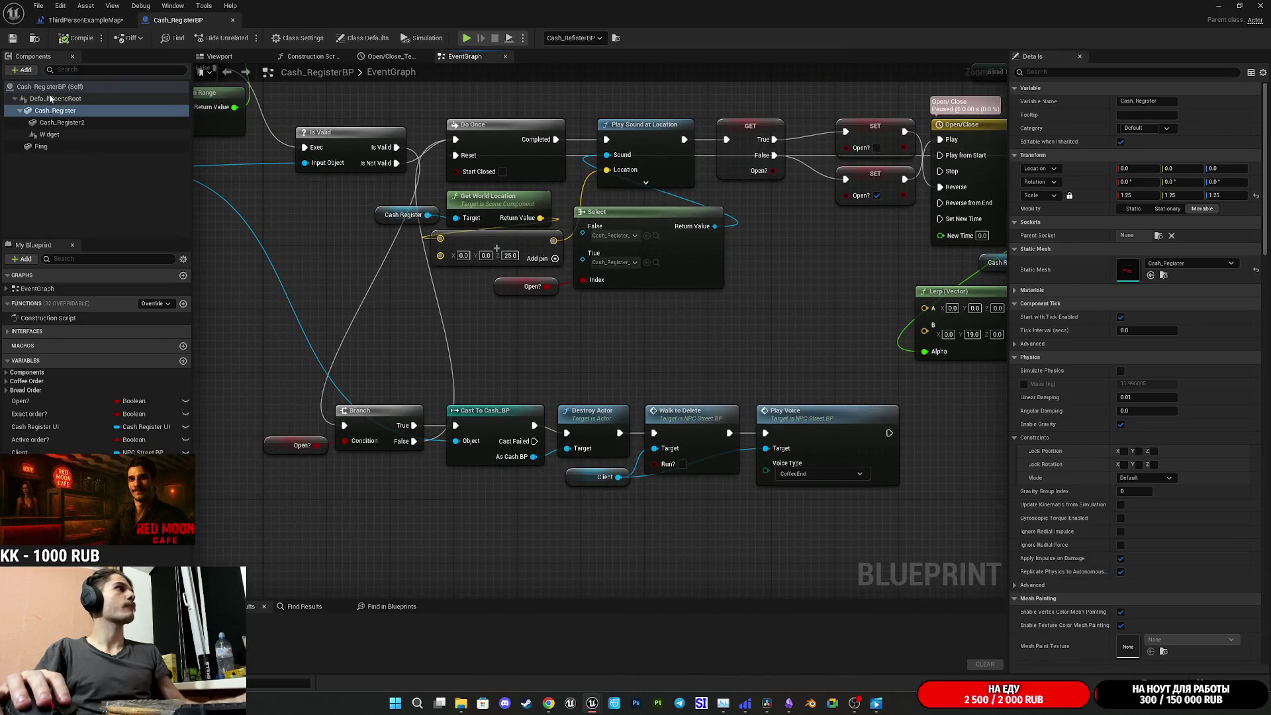
left_click(25, 69)
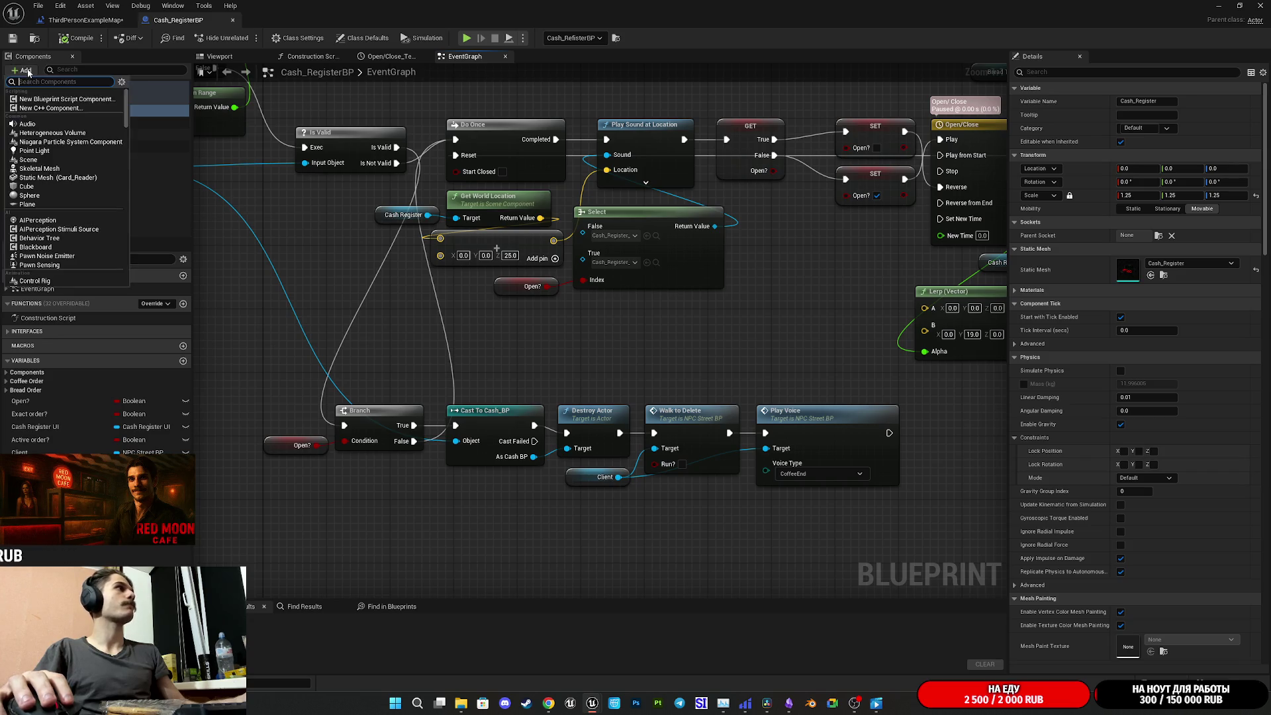
left_click(88, 177)
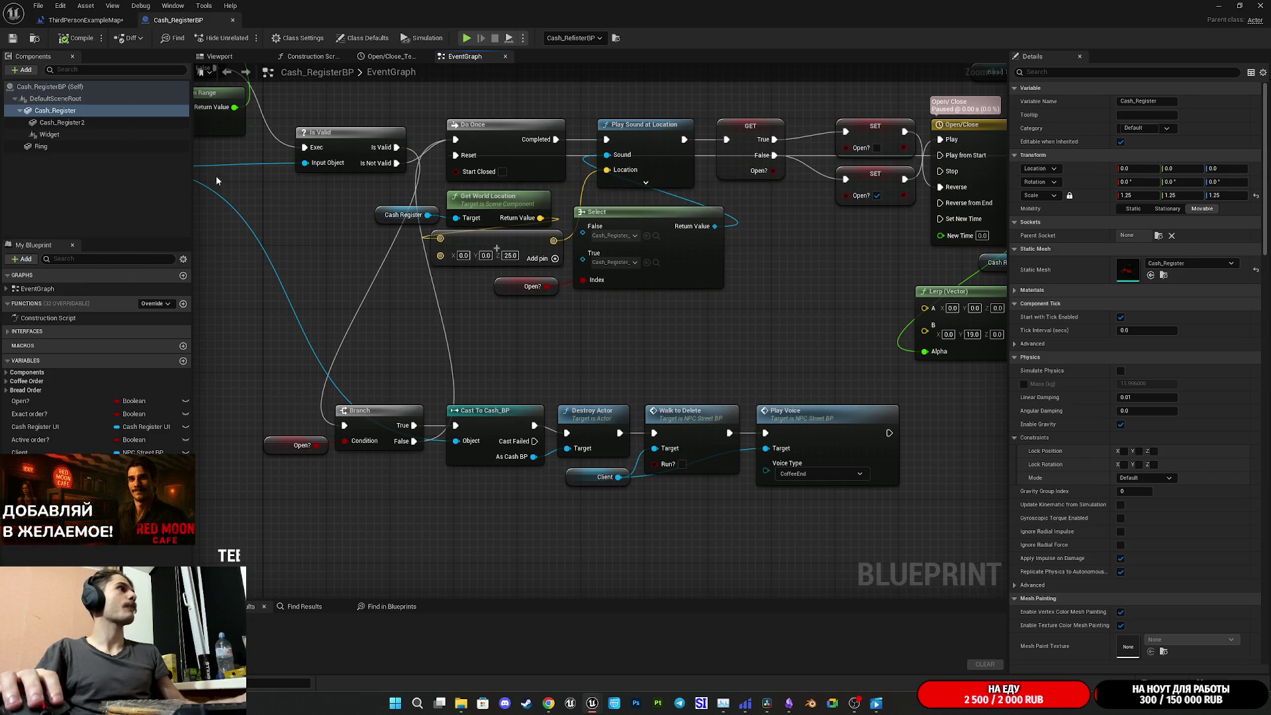
Move the Card_Reader to location X -32 beside the register, then compile and save
scroll(601, 338, "up", 5)
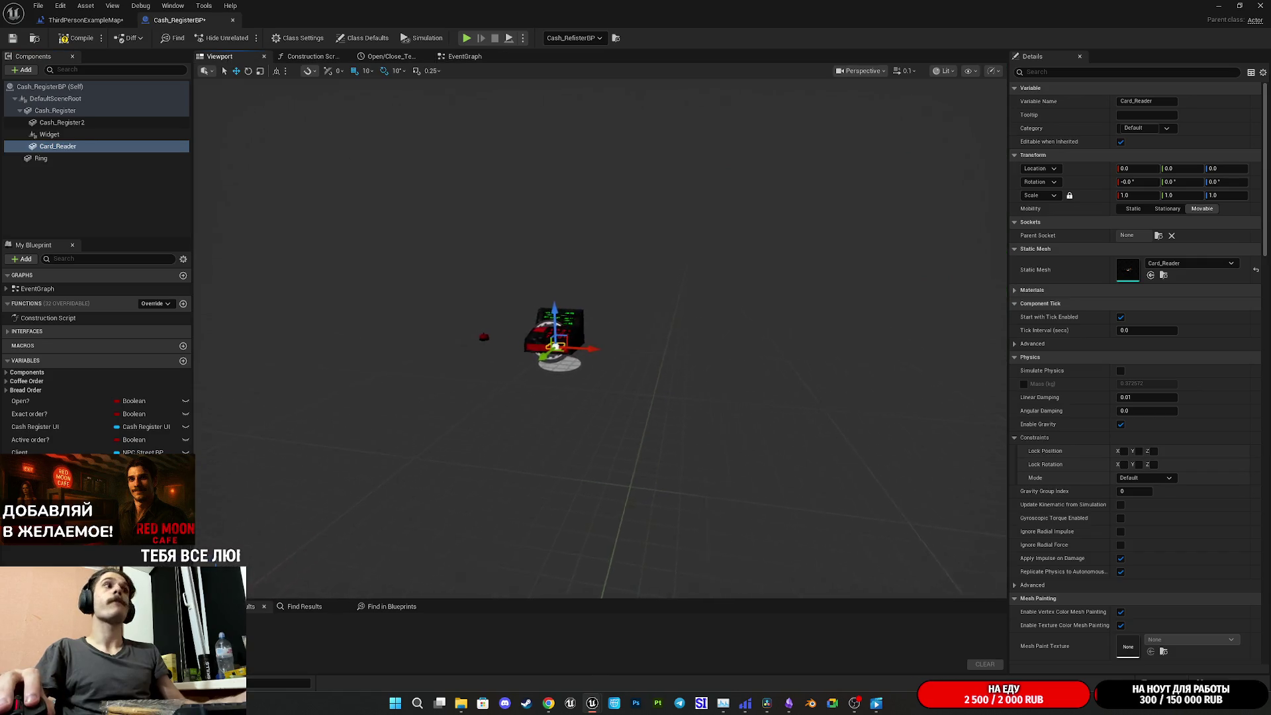
scroll(678, 369, "up", 3)
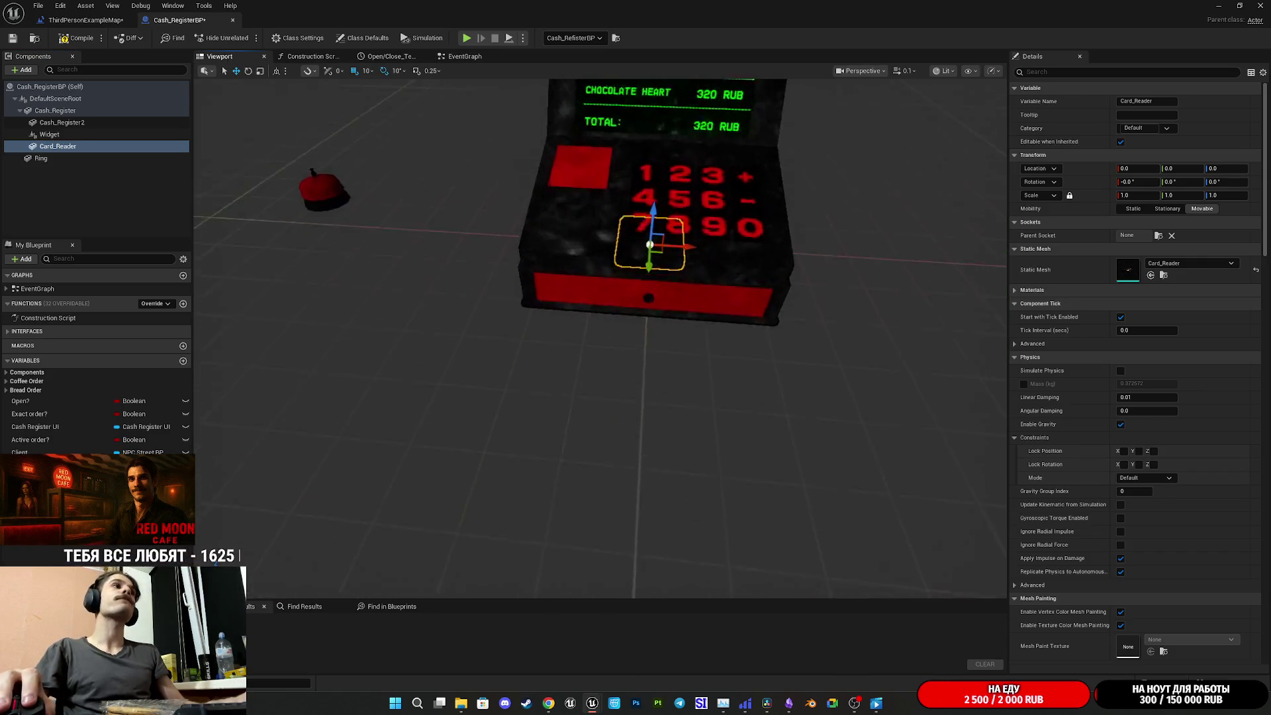
left_click_drag(678, 369, 518, 357)
key("f")
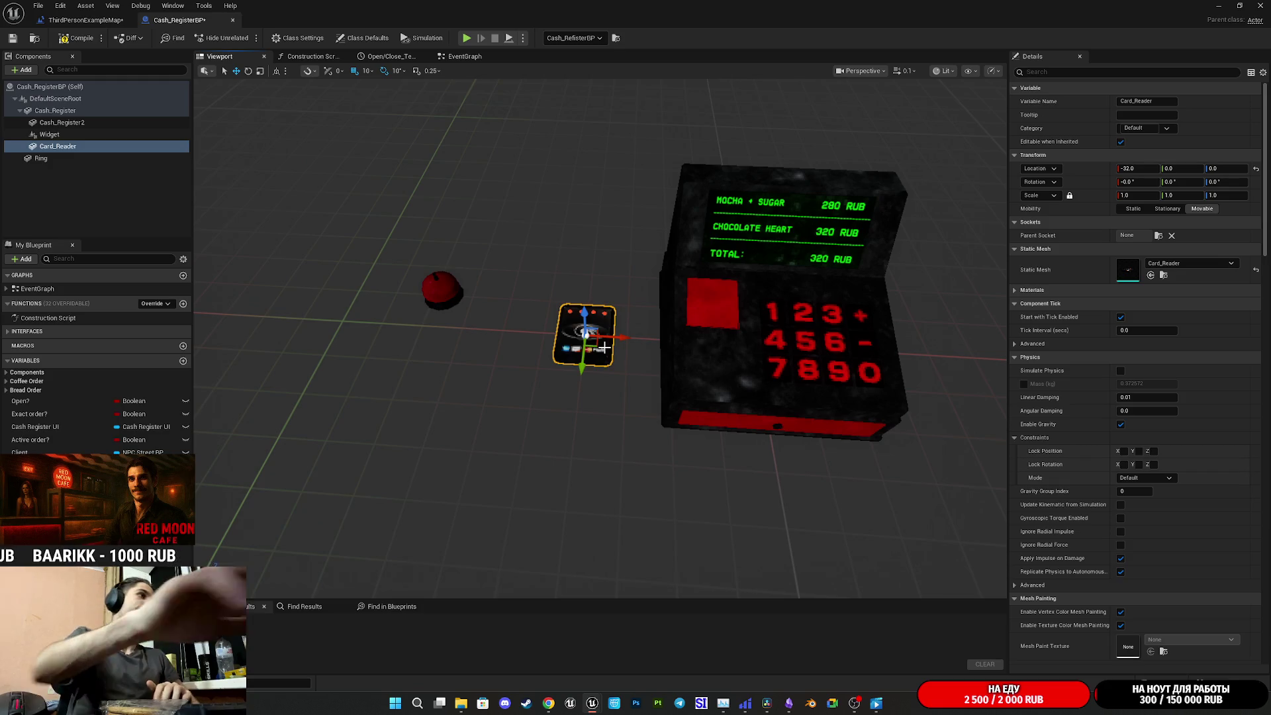
left_click(77, 38)
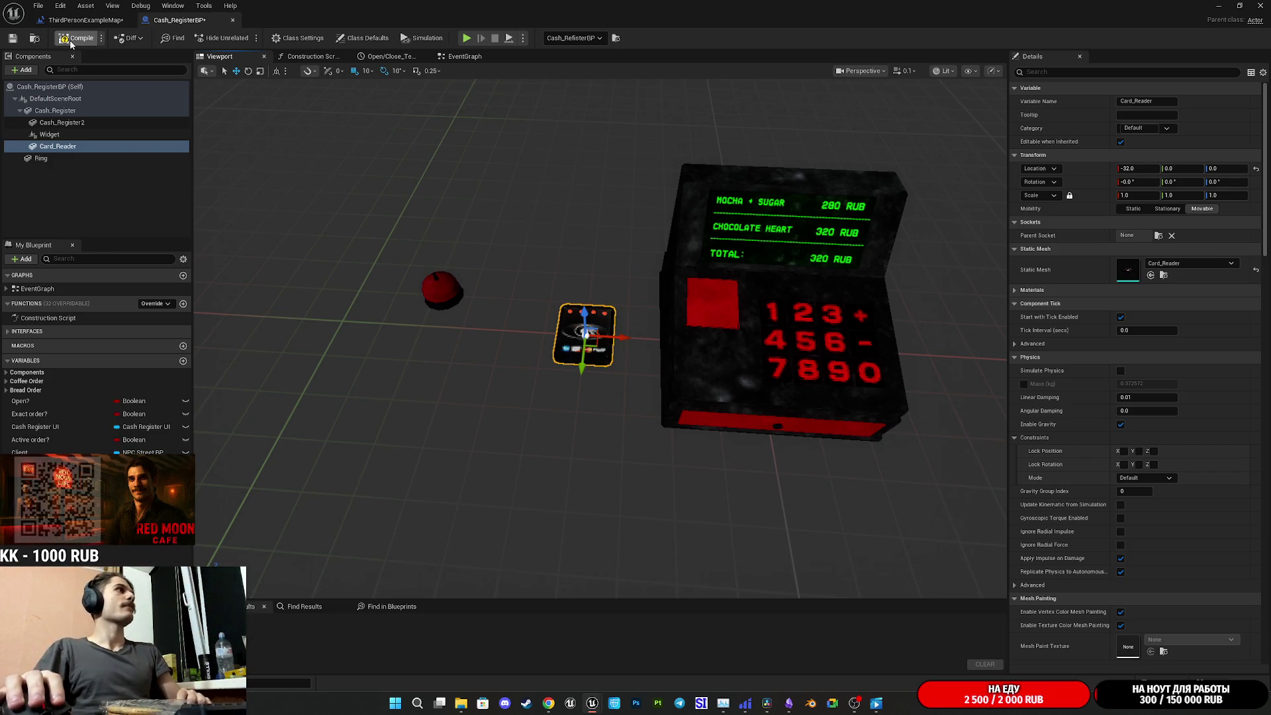
left_click(8, 40)
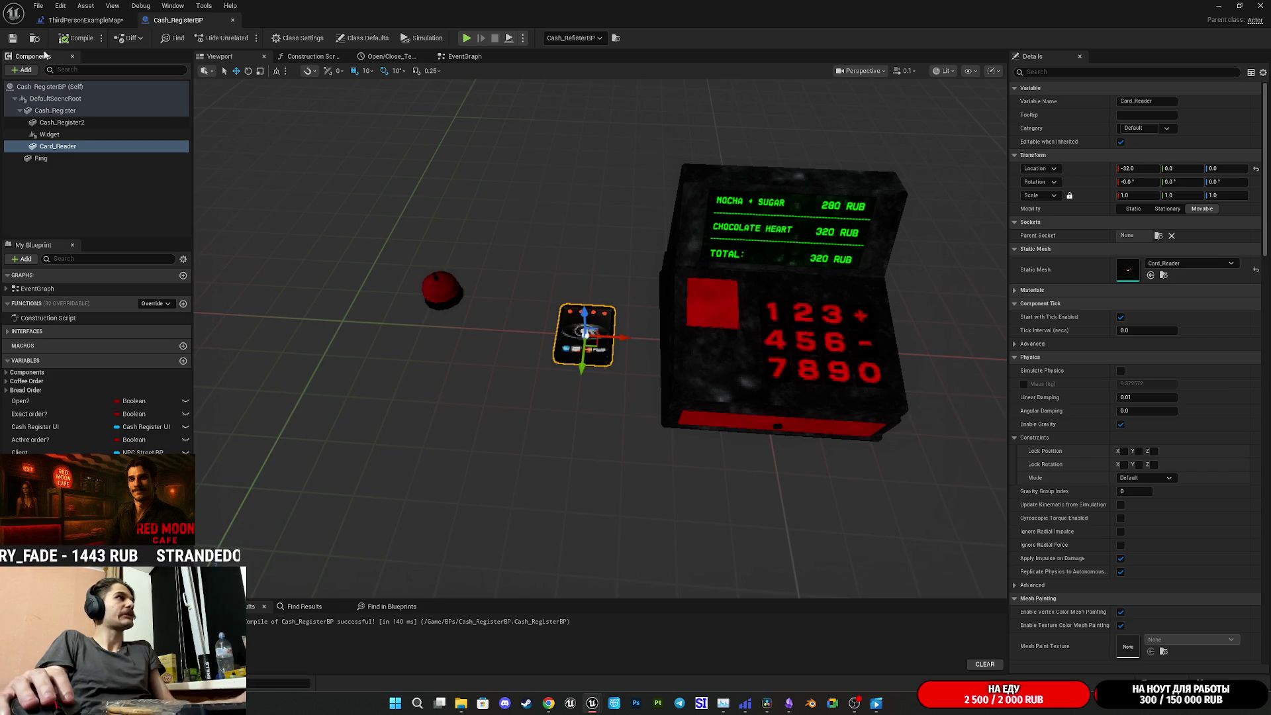
Switch Cash_RegisterBP from the 3D Viewport to its EventGraph
left_click(467, 58)
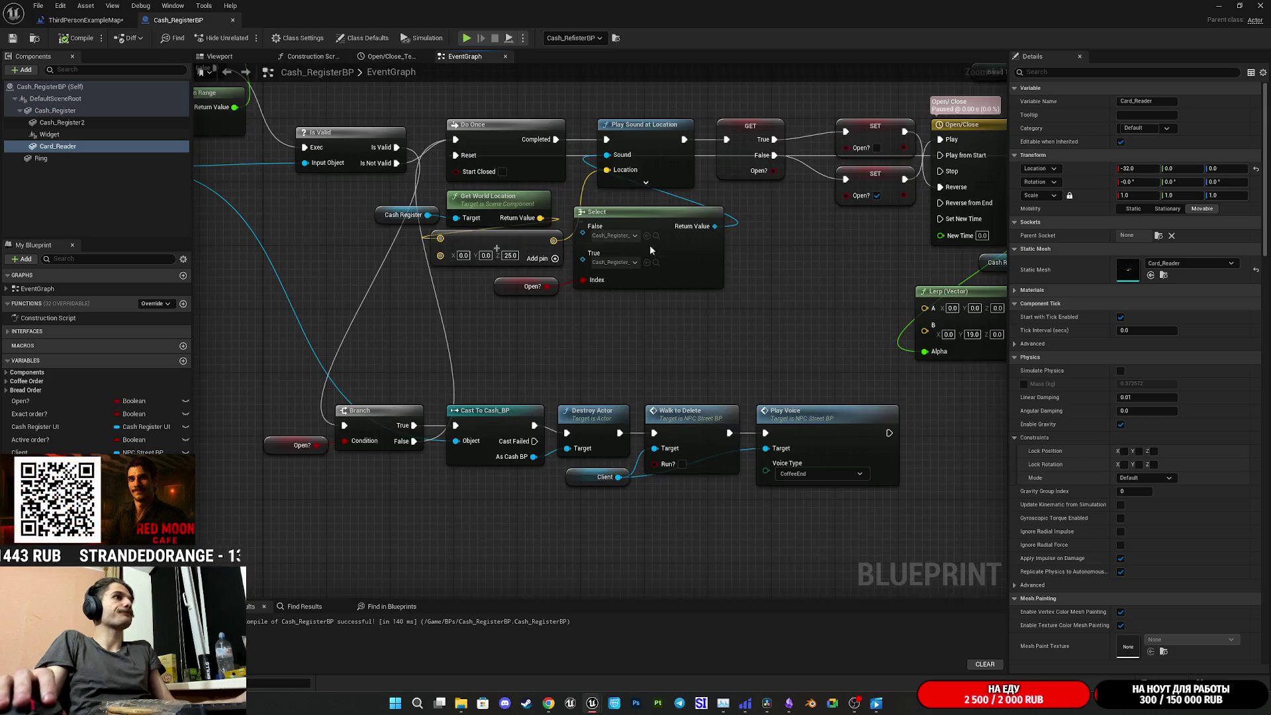
scroll(772, 272, "down", 7)
scroll(652, 357, "up", 6)
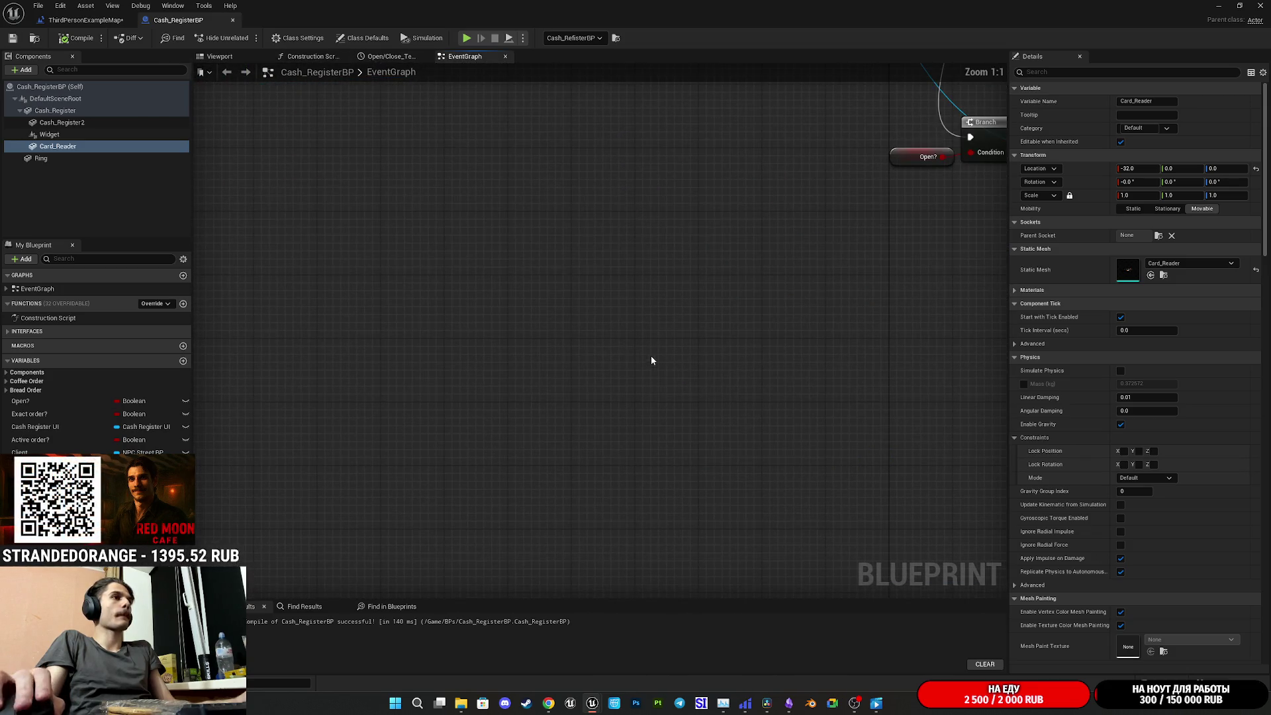
Add a new custom event node to the cash register's Event Graph
right_click(674, 372)
type("cus")
left_click(733, 415)
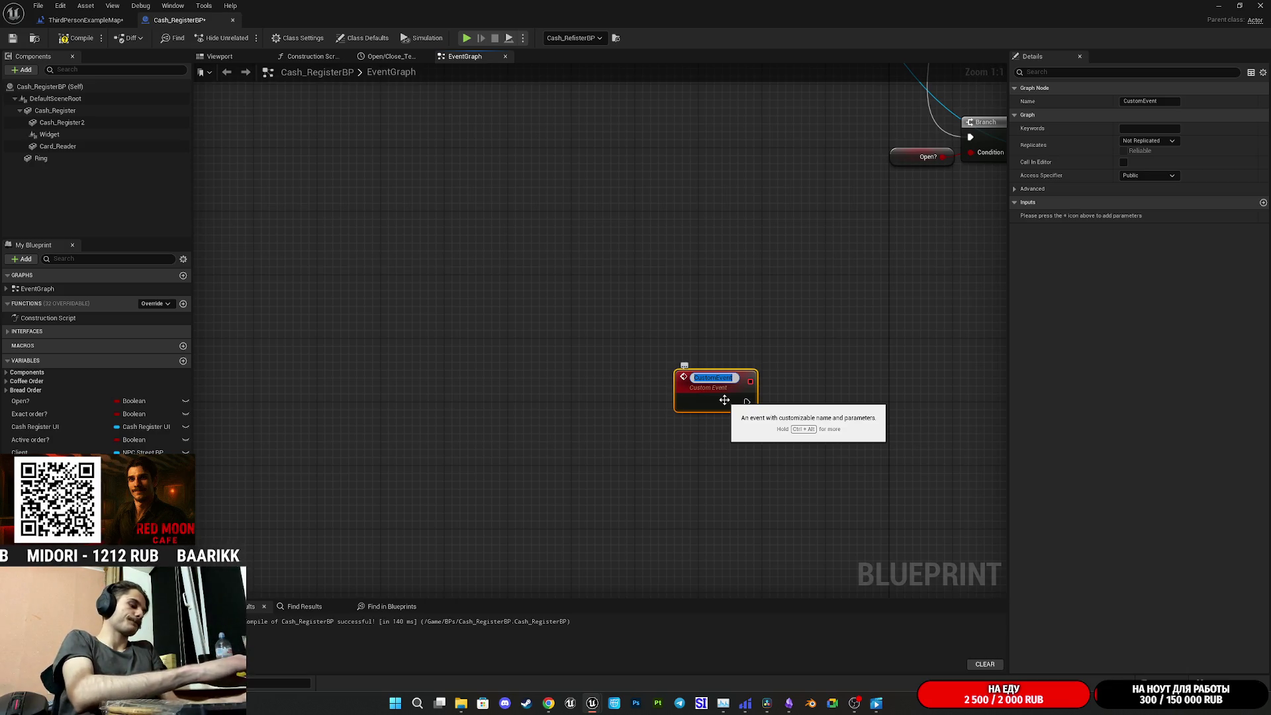
type("Card")
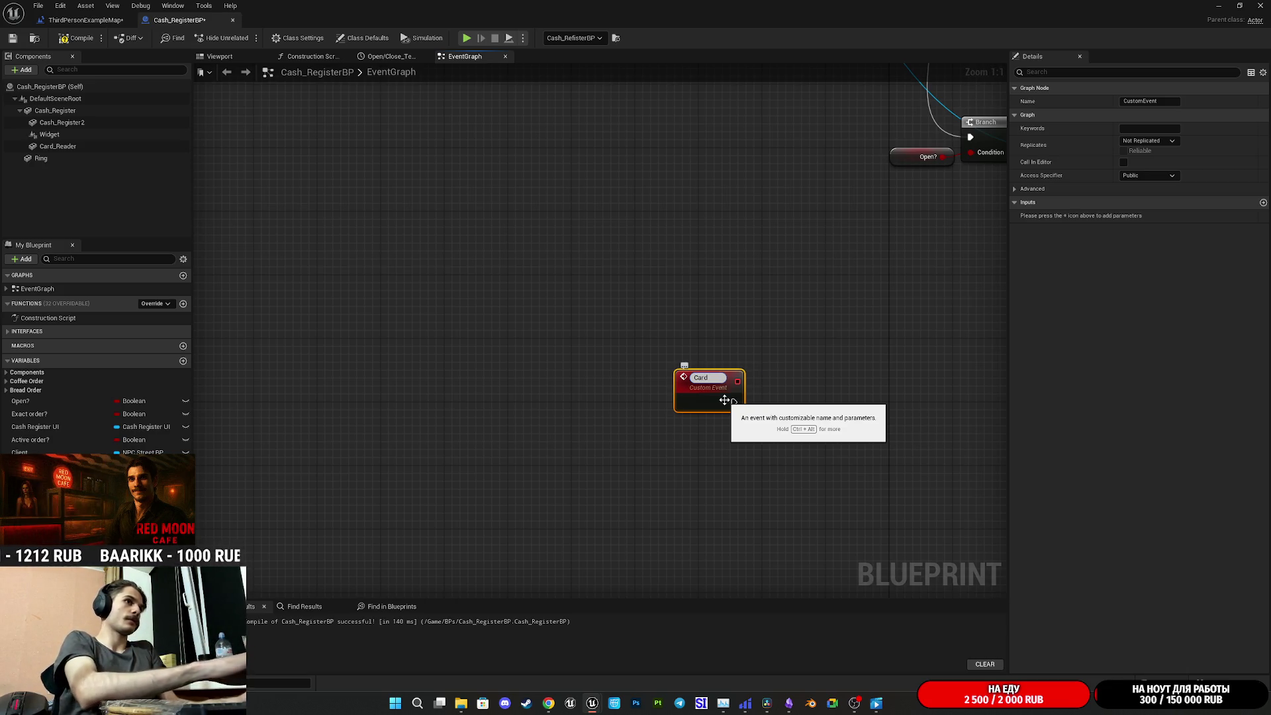
type("Reader")
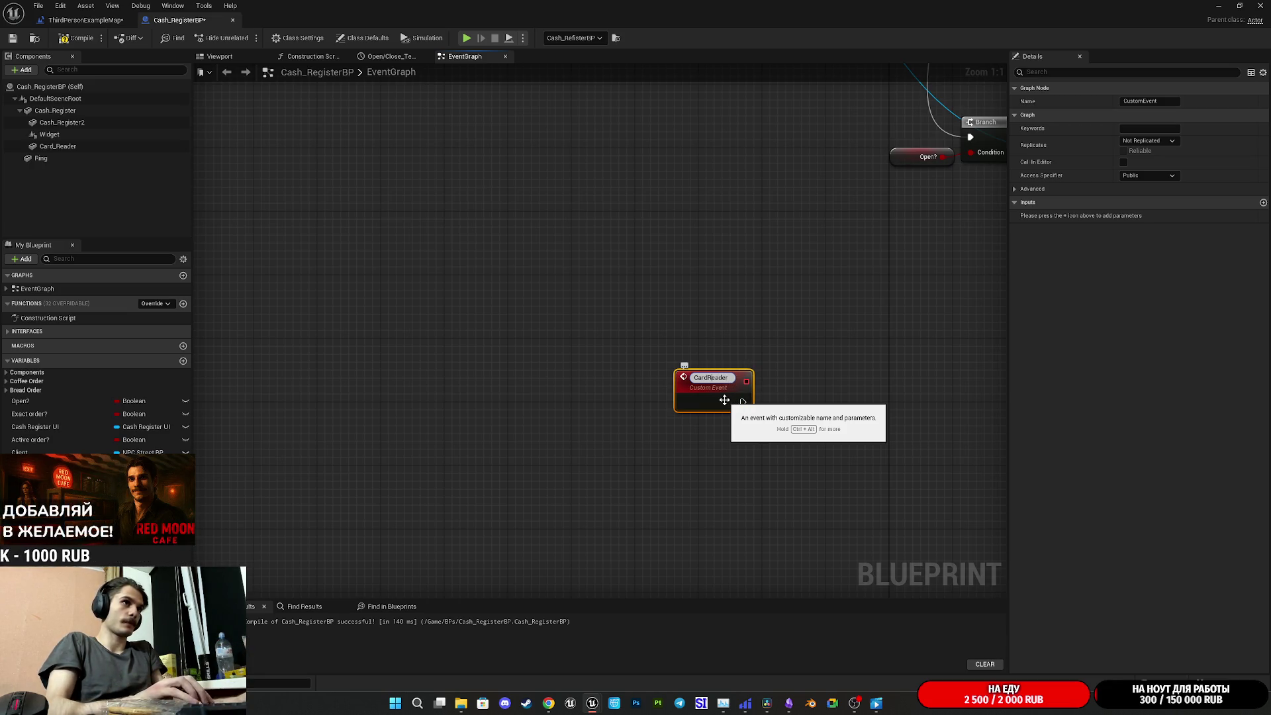
key("Escape")
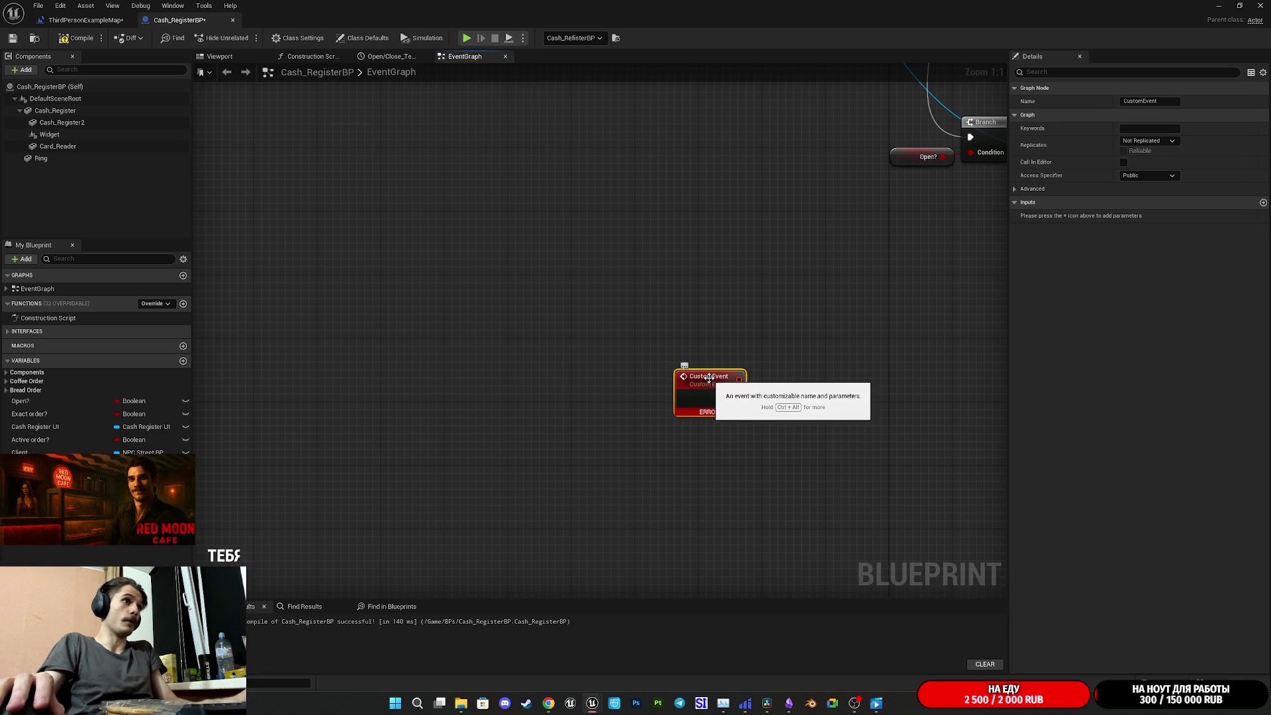
Rename the custom event to Card_ReaderAnim and compile the blueprint
key("F2")
type("ars")
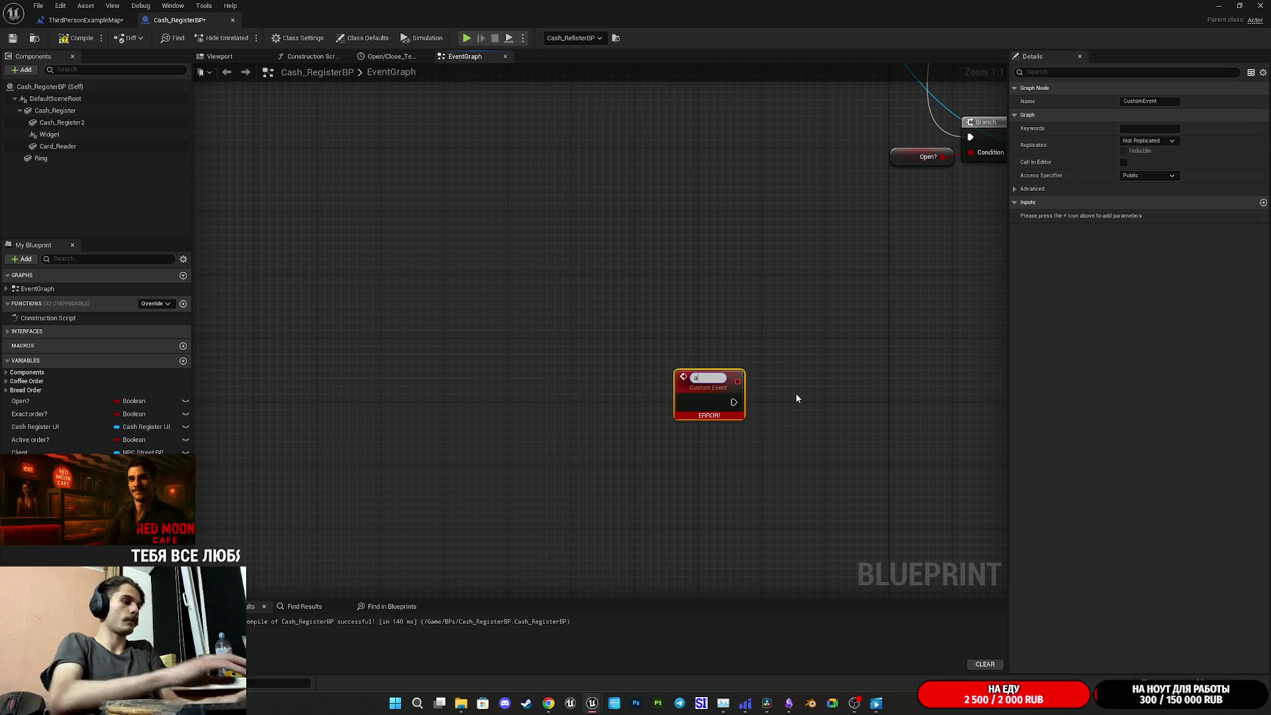
key("BackSpace")
key("BackSpace")
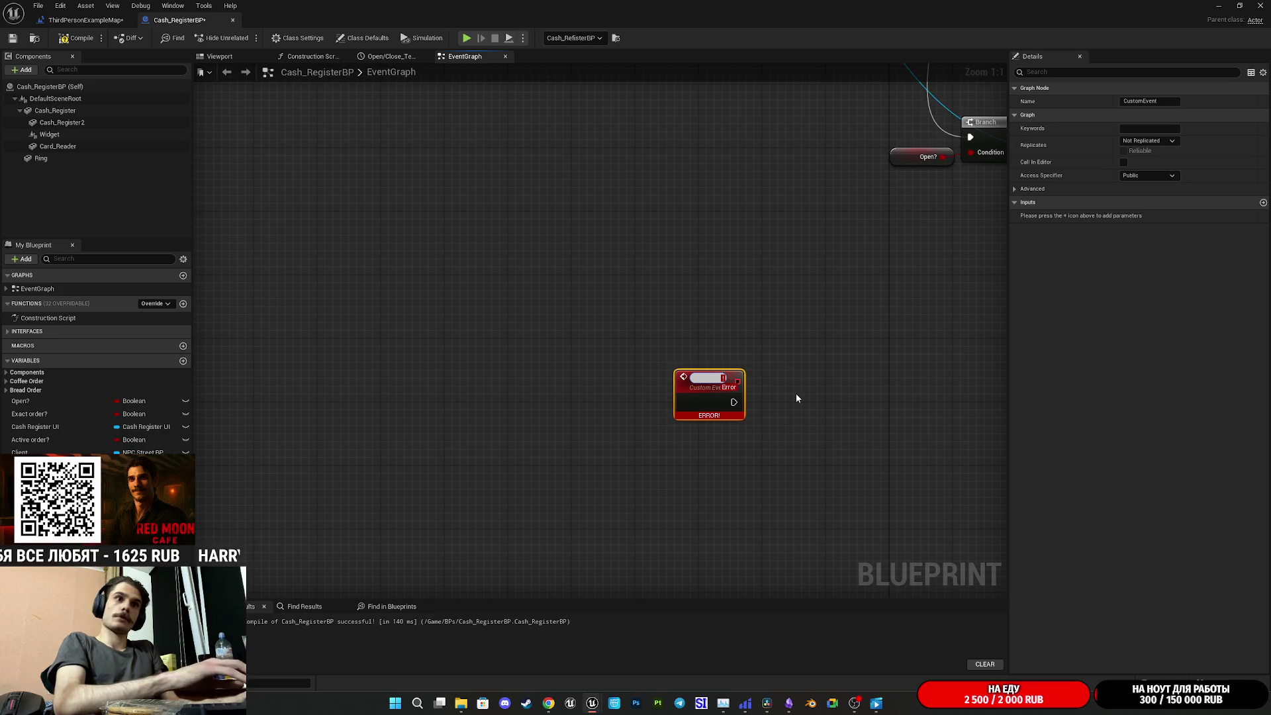
type("Card_Reader")
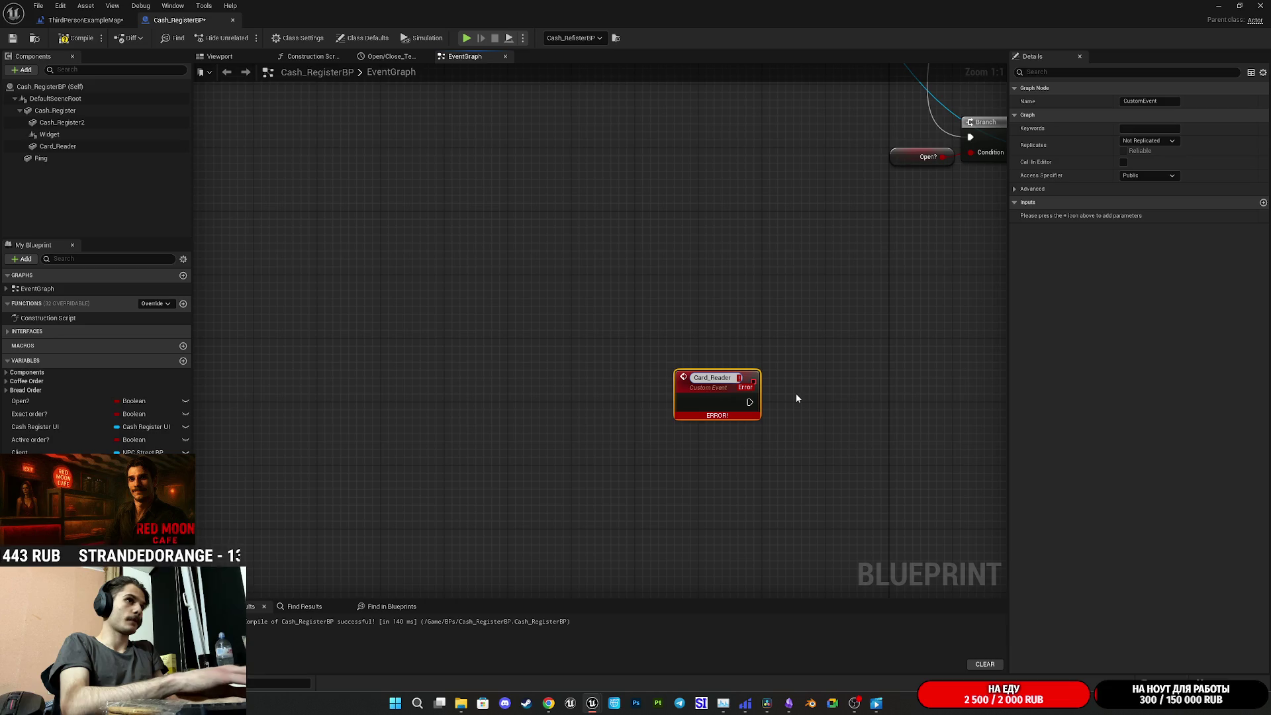
type("Anim")
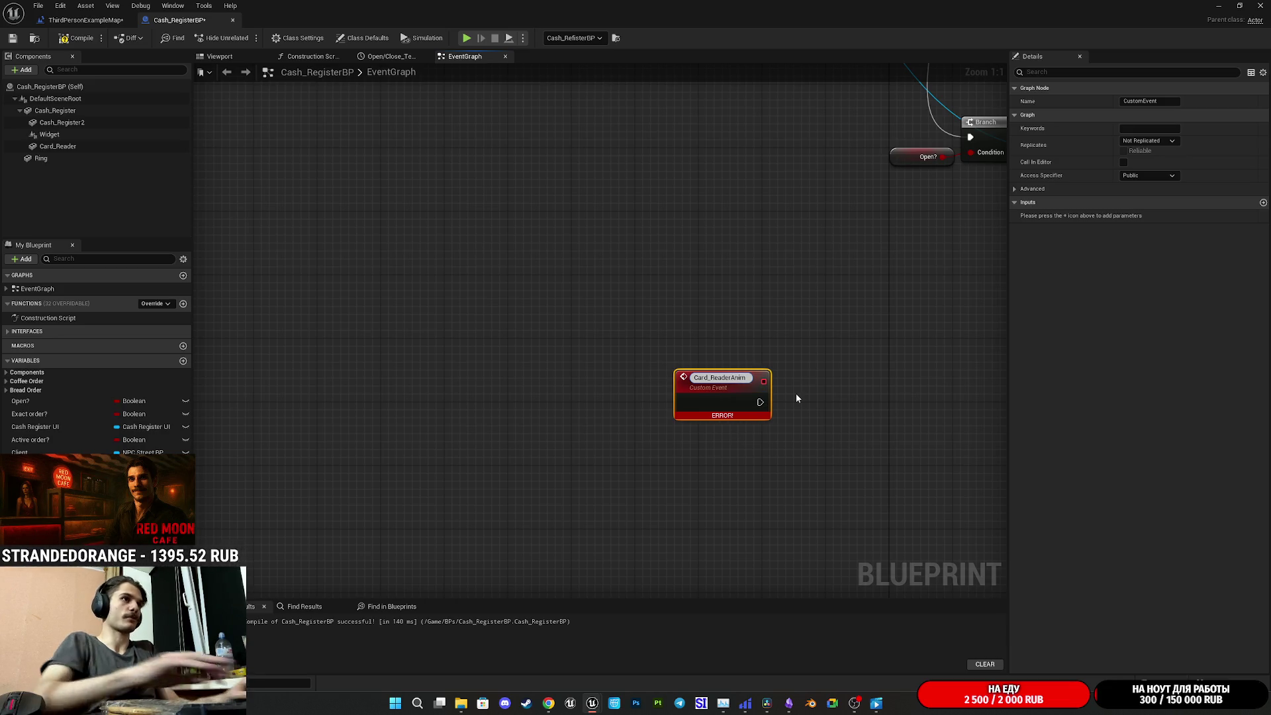
key("Return")
left_click(69, 45)
left_click(520, 240)
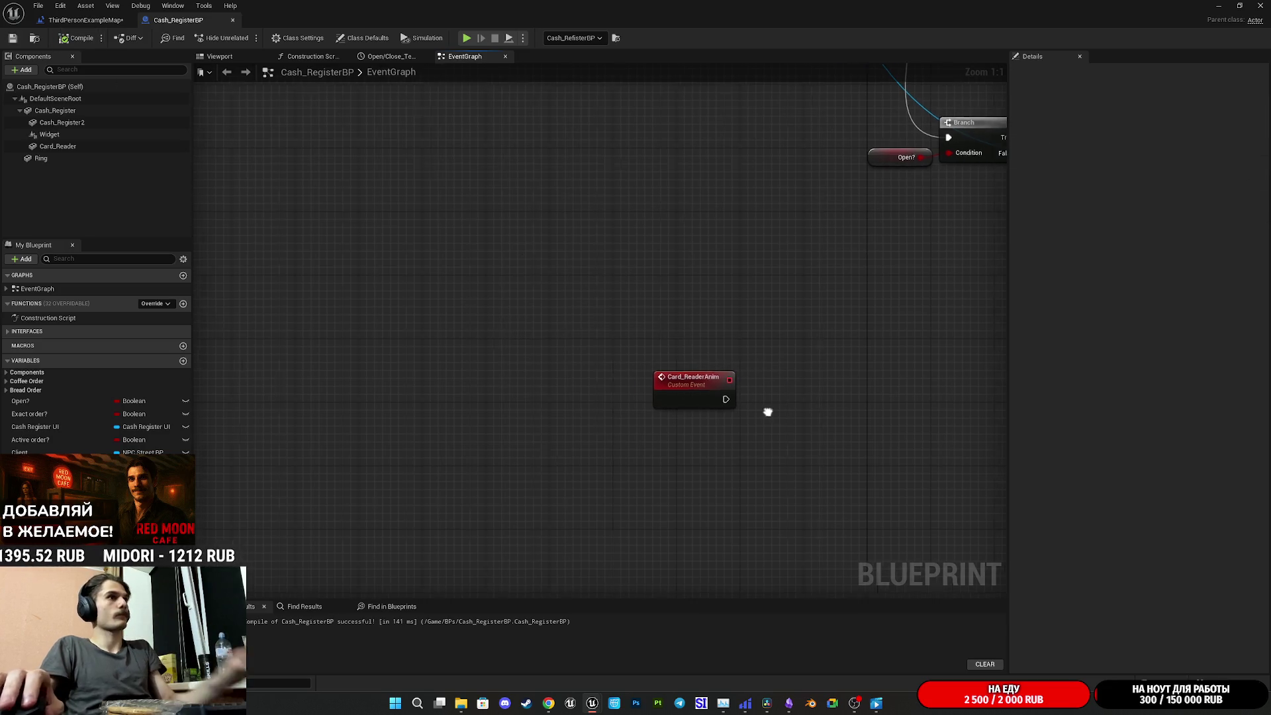
Add a Card_Reader reference and a Set Material node on it, triggered by Card_ReaderAnim
left_click_drag(778, 412, 667, 408)
mouse_move(73, 147)
left_mouse_down()
mouse_move(409, 371)
mouse_move(550, 432)
mouse_move(663, 407)
left_mouse_up()
type("set ani")
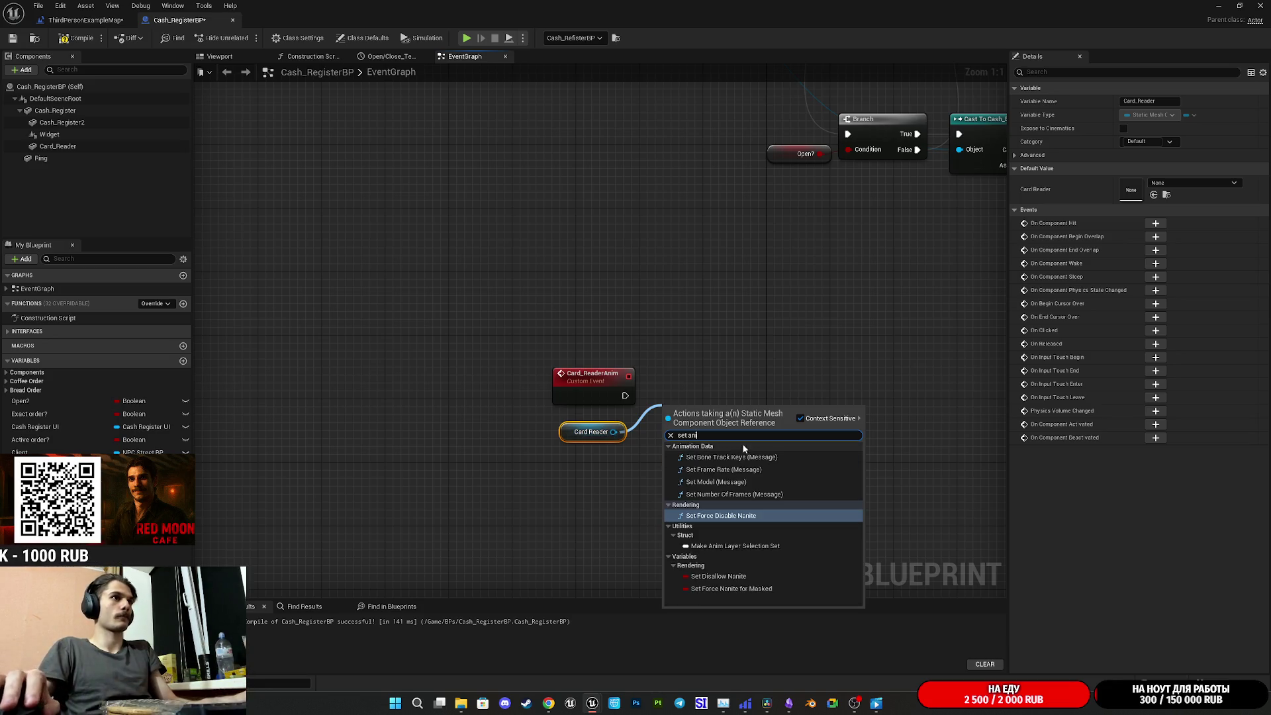
type("m")
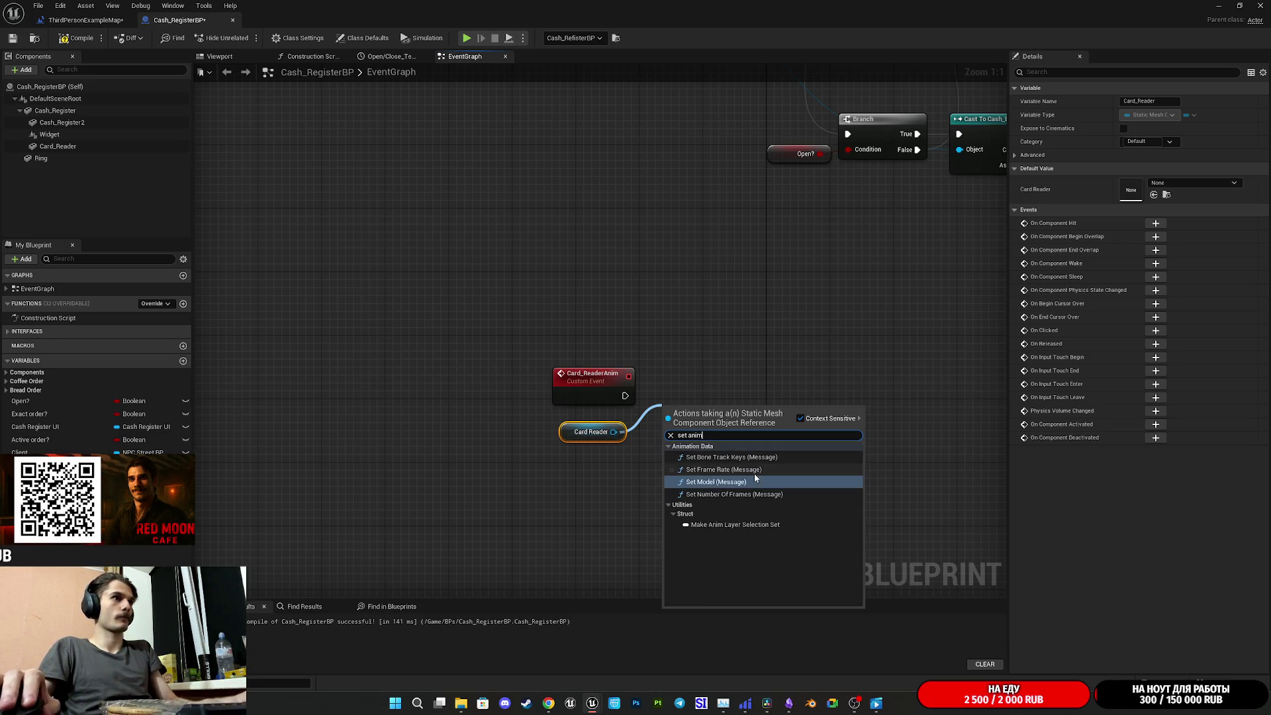
left_click_drag(614, 431, 695, 410)
type("set mat")
left_click(760, 463)
left_click_drag(706, 435, 625, 395)
Check the card reader's material slots and set Set Material's Element Index to 1
left_click(58, 146)
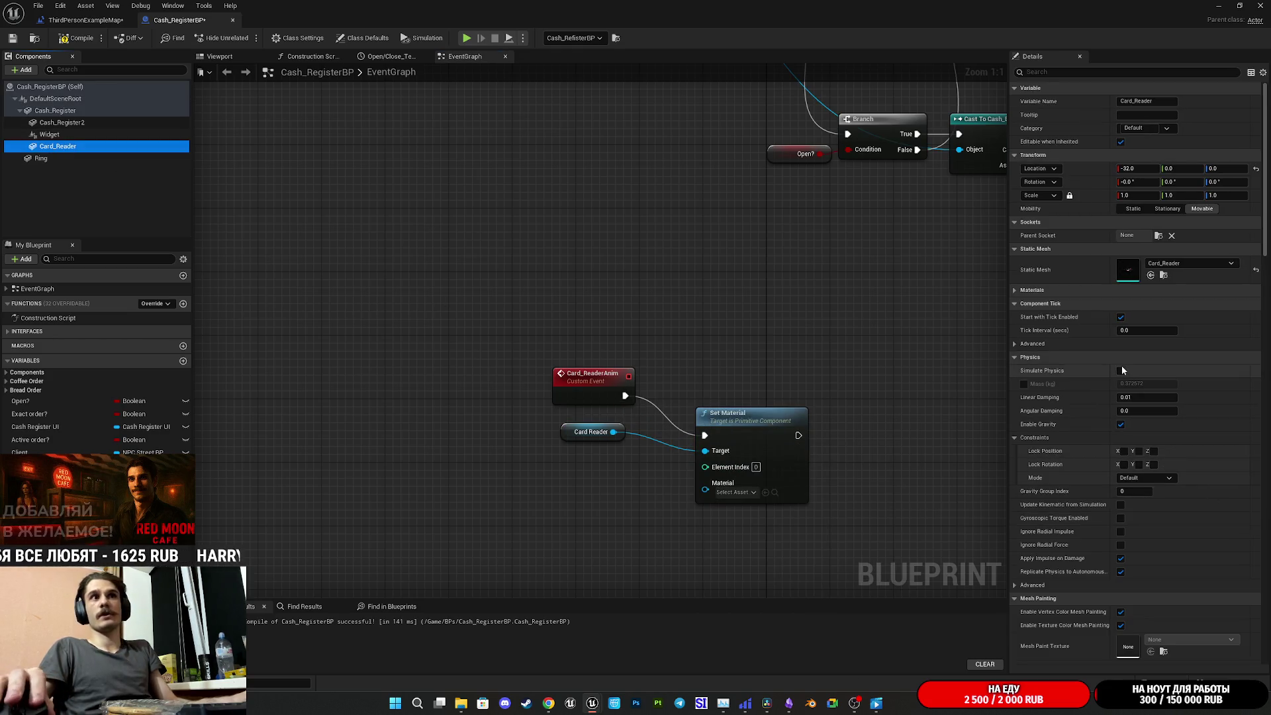
left_click(1071, 289)
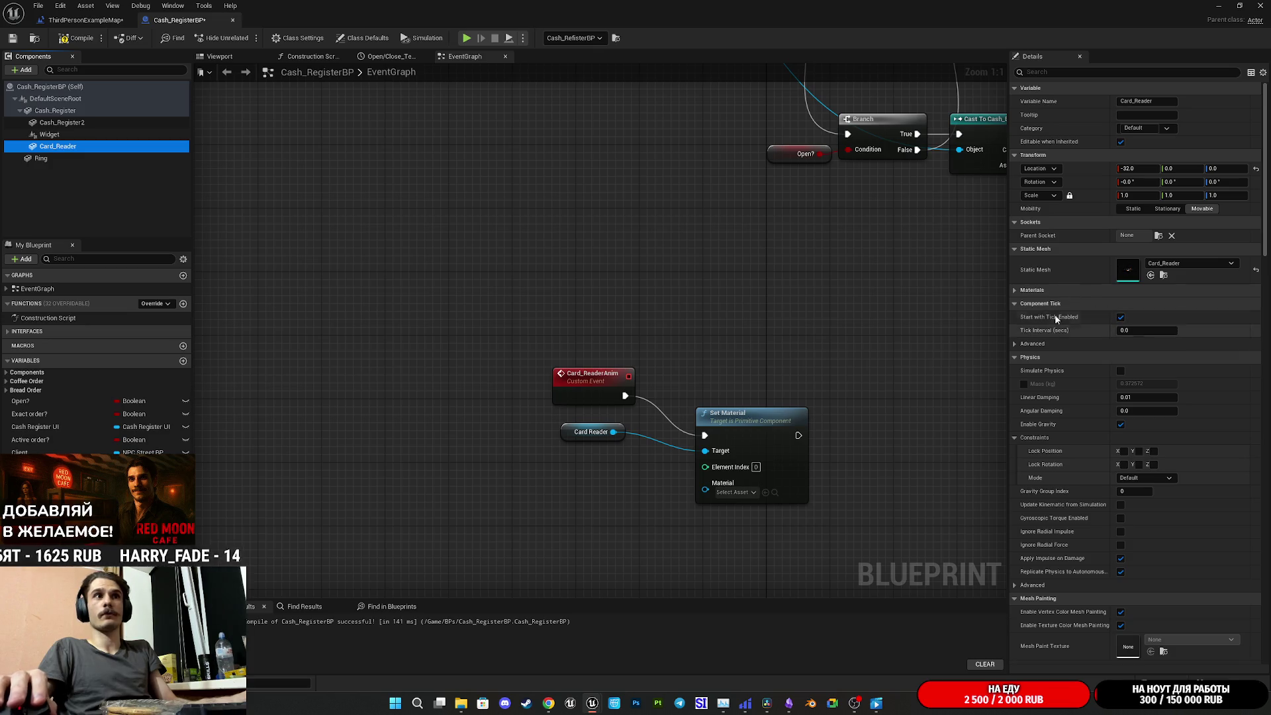
left_click(756, 467)
type("1")
key("Return")
Arrange the Set Material and Card Reader nodes beside the event and compile
left_click_drag(720, 418, 695, 377)
left_click(664, 315)
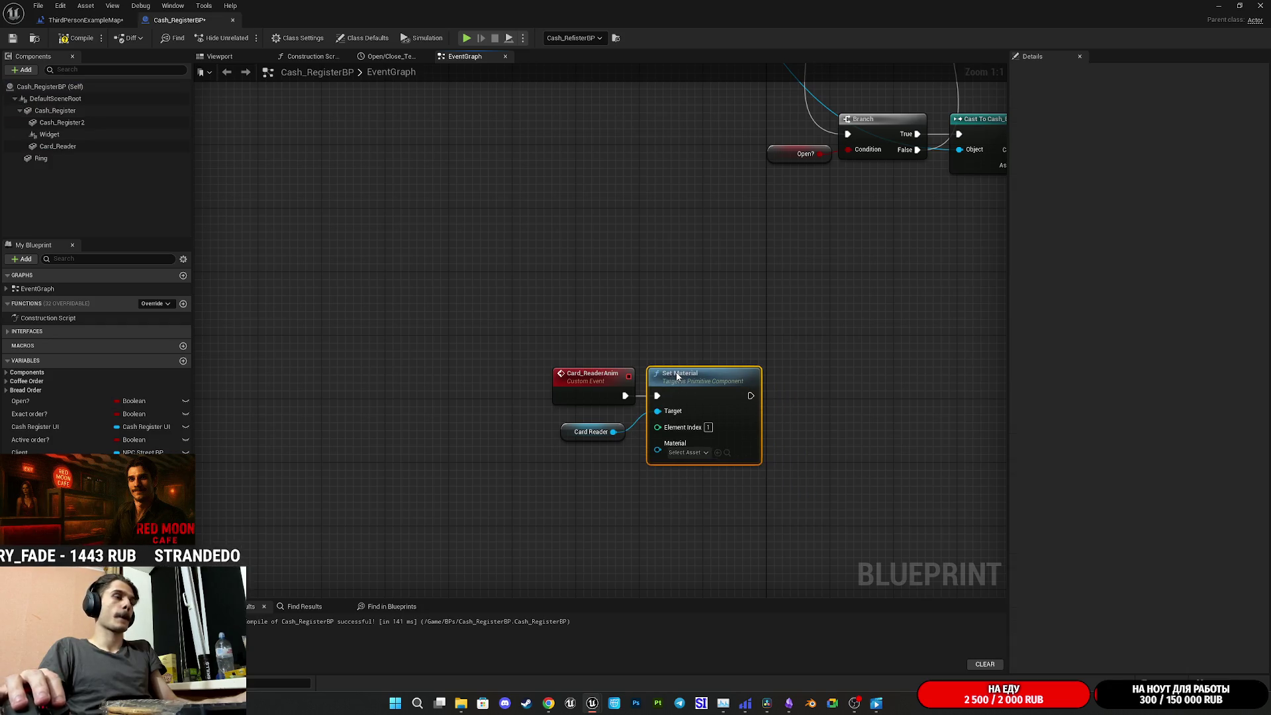
left_click_drag(576, 440, 613, 368)
left_click(792, 331)
left_click(57, 42)
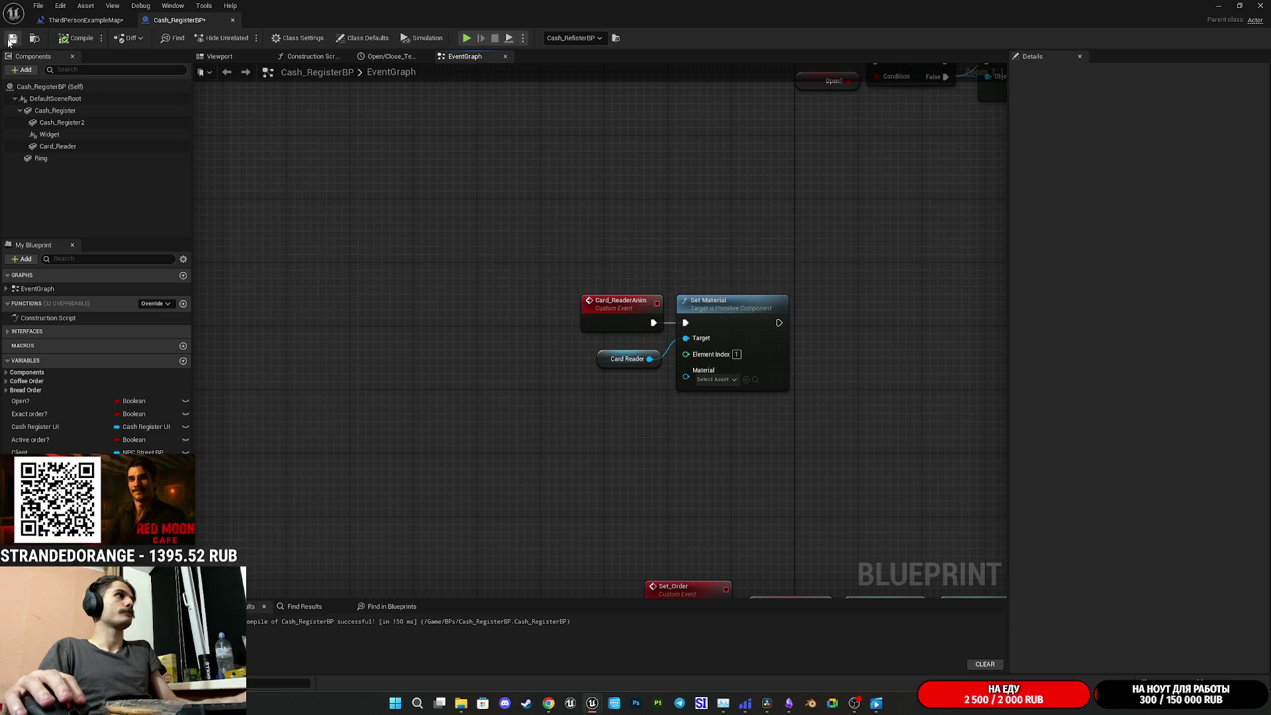
left_click_drag(713, 246, 498, 302)
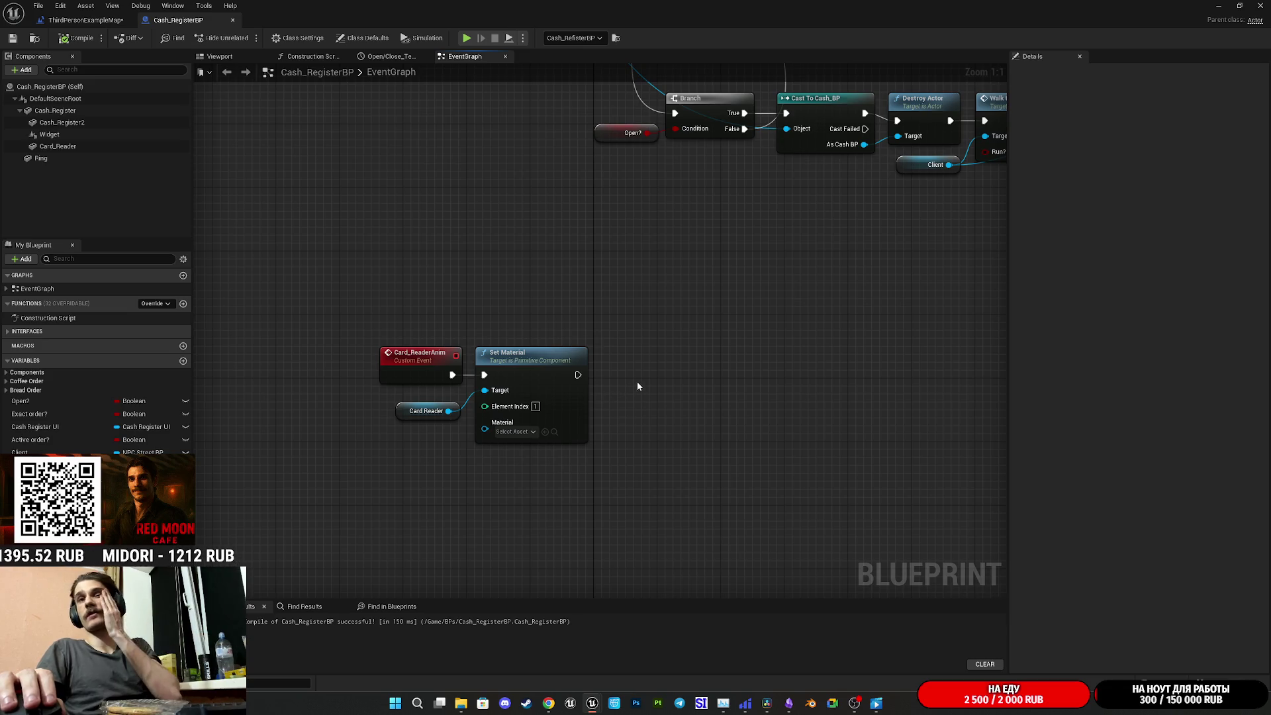
Add a 0.2-second Delay after the first Set Material node
left_click_drag(578, 375, 623, 396)
type("delay")
left_click(665, 436)
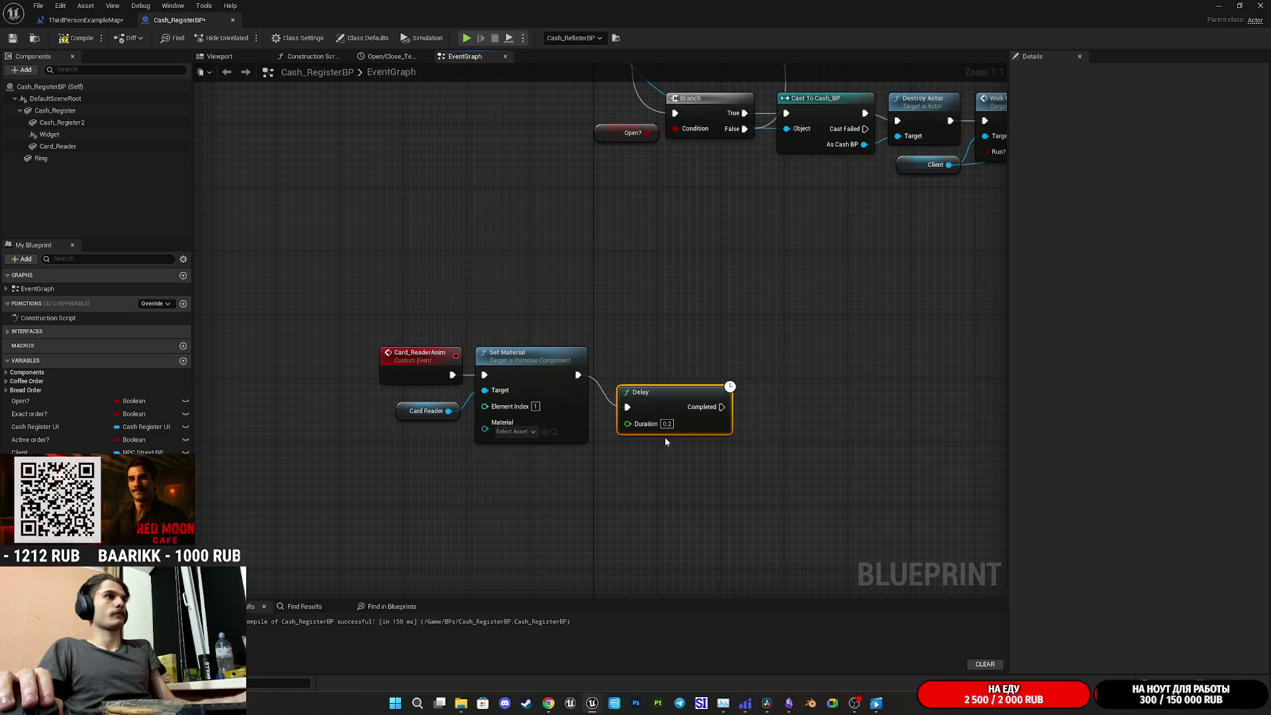
left_click_drag(656, 375, 656, 383)
Duplicate Set Material after the Delay, wiring Delay Completed and Card Reader into it
left_click(548, 386)
key("ctrl+c")
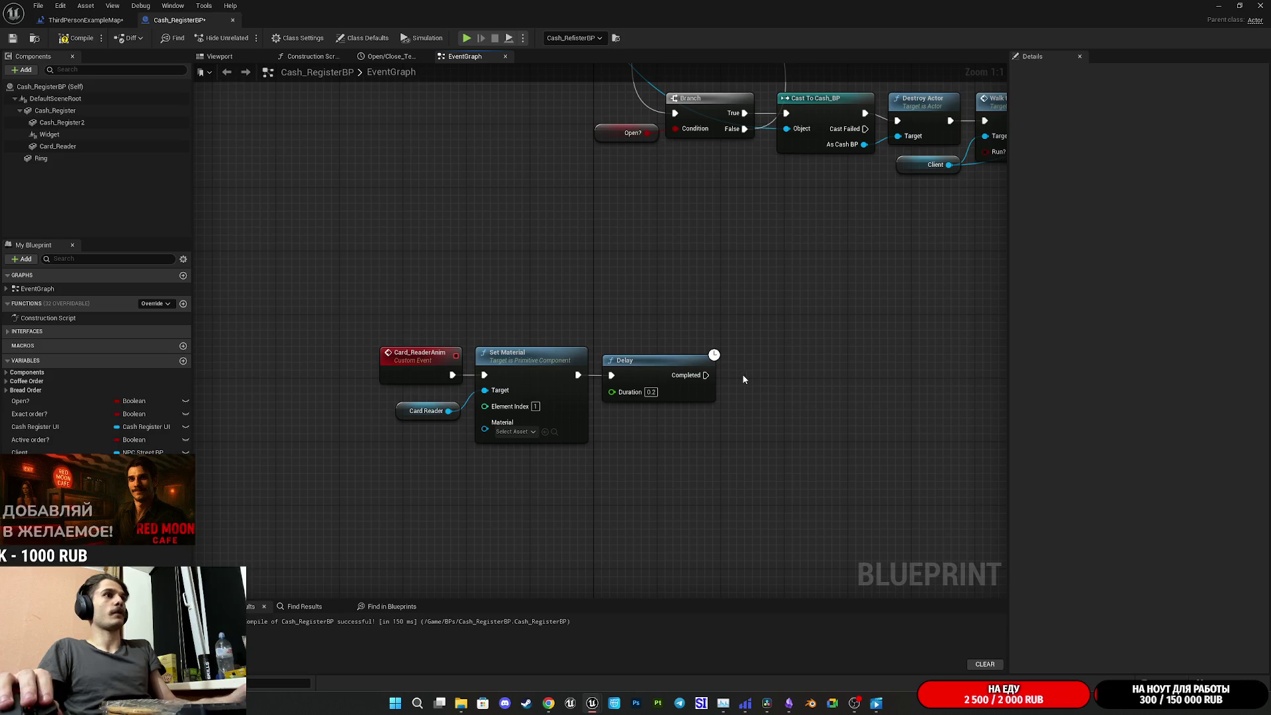
key("ctrl+v")
left_click_drag(747, 398, 706, 375)
mouse_move(448, 411)
left_mouse_down()
mouse_move(747, 414)
mouse_move(775, 364)
left_mouse_up()
left_click(798, 467)
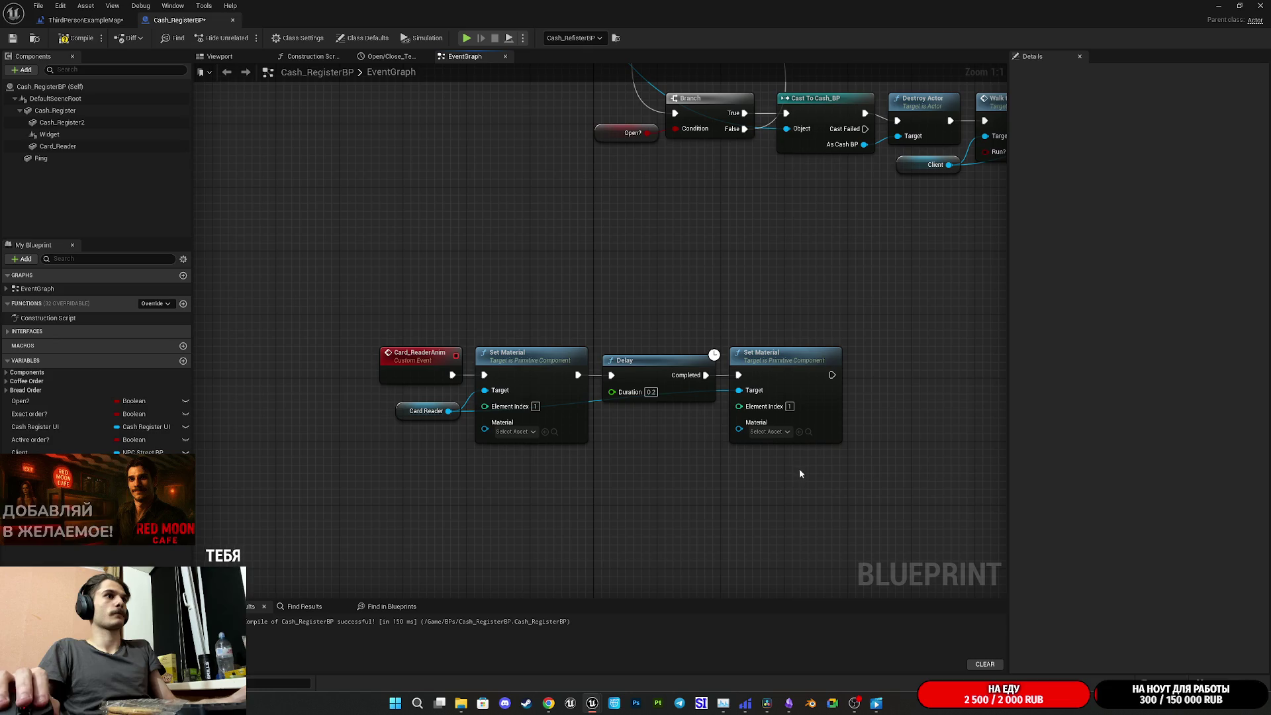